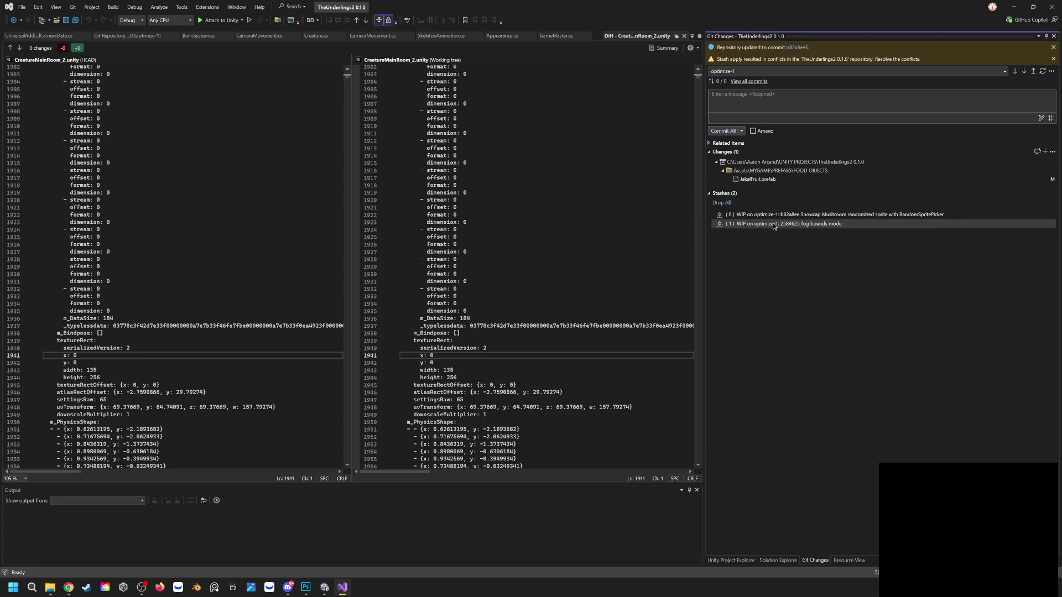
# Apply stash {1}, the fog bounds mode stash, with Apply All as Unstaged
pyautogui.rightClick(773, 225)
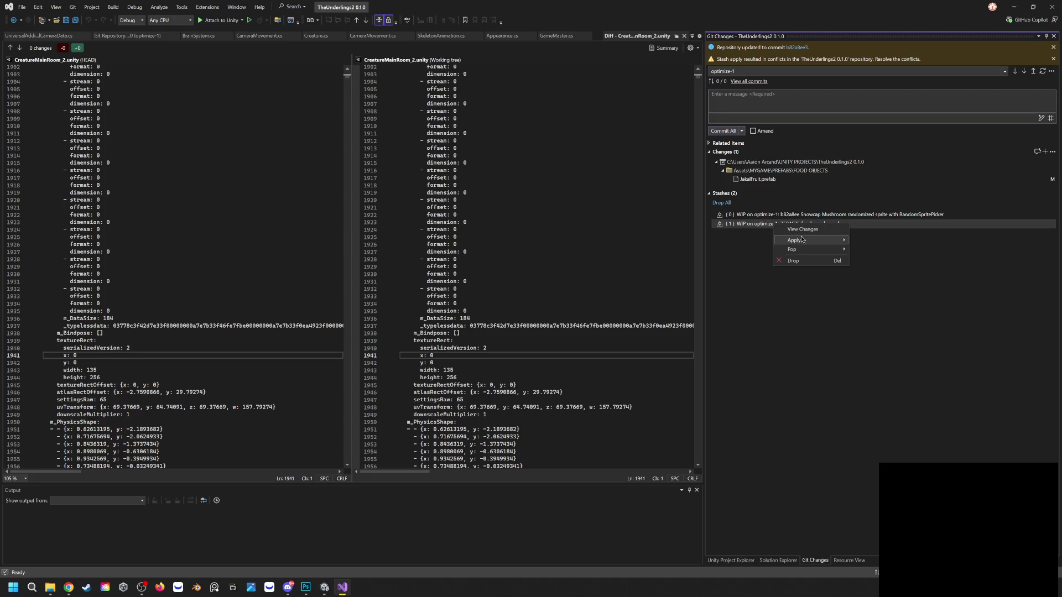
pyautogui.moveTo(819, 240)
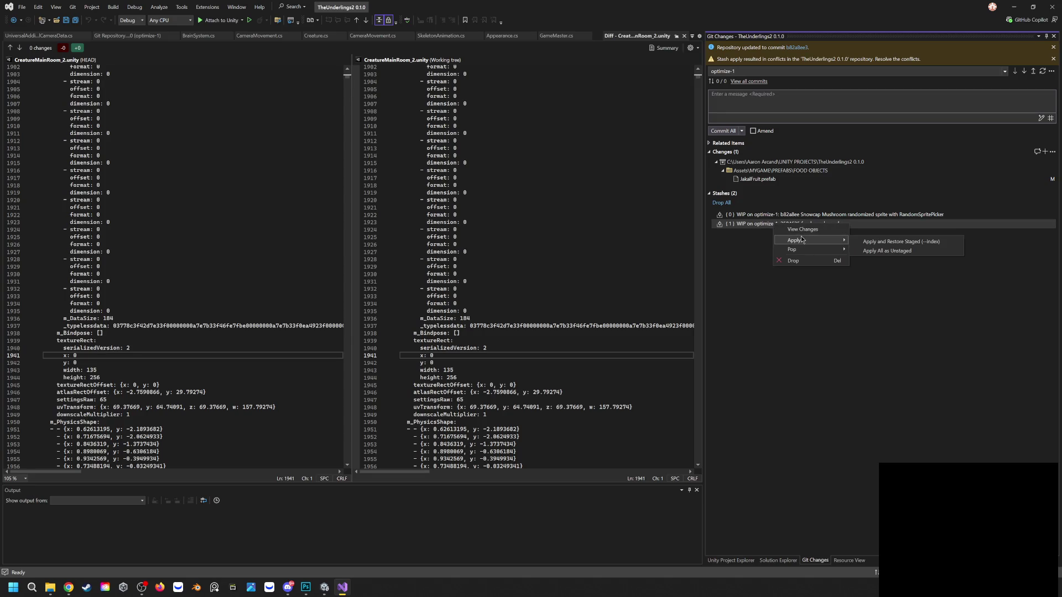
pyautogui.click(889, 251)
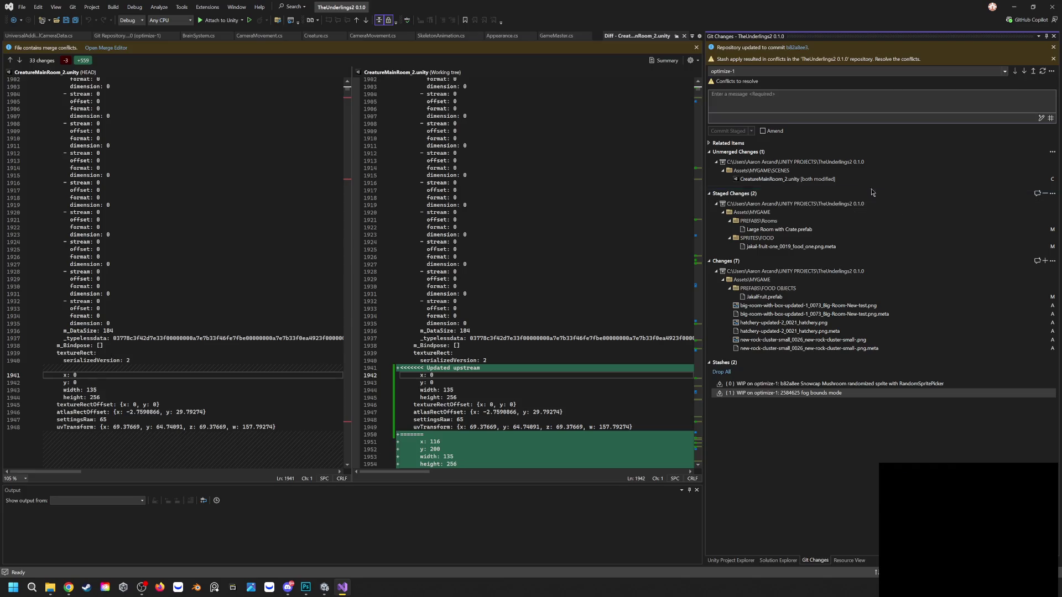
# Open CreatureMainRoom_2.unity from the Unmerged Changes scenes folder in the Merge Editor
pyautogui.doubleClick(818, 173)
pyautogui.doubleClick(818, 172)
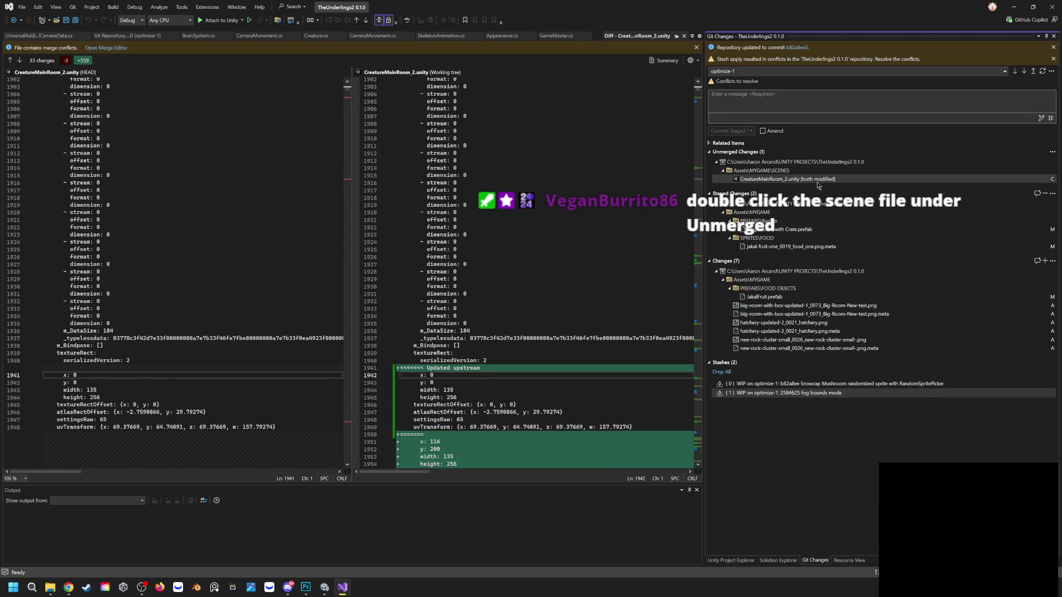
pyautogui.doubleClick(812, 180)
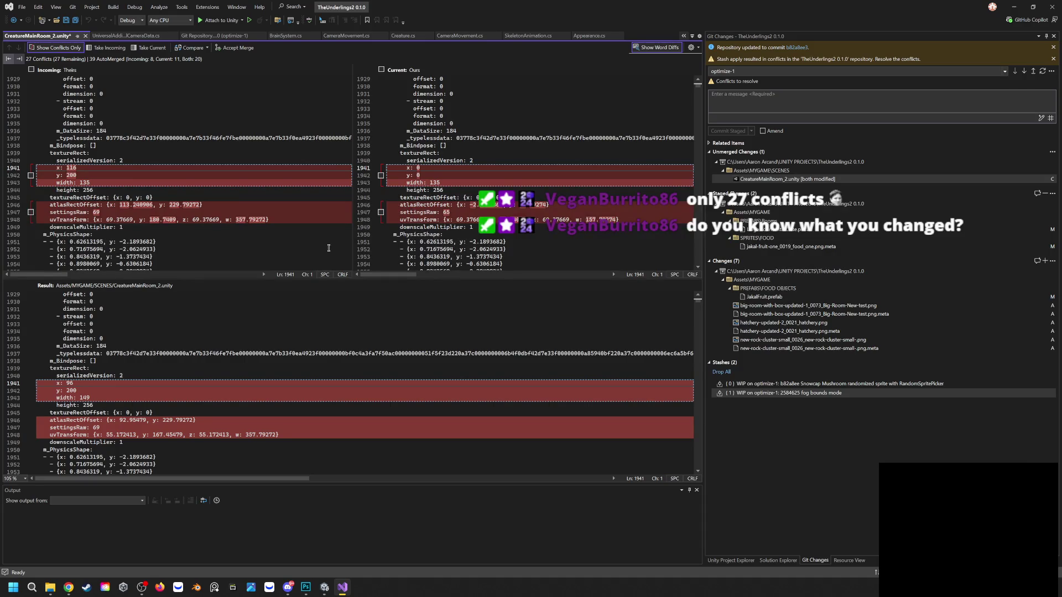
pyautogui.click(1014, 6)
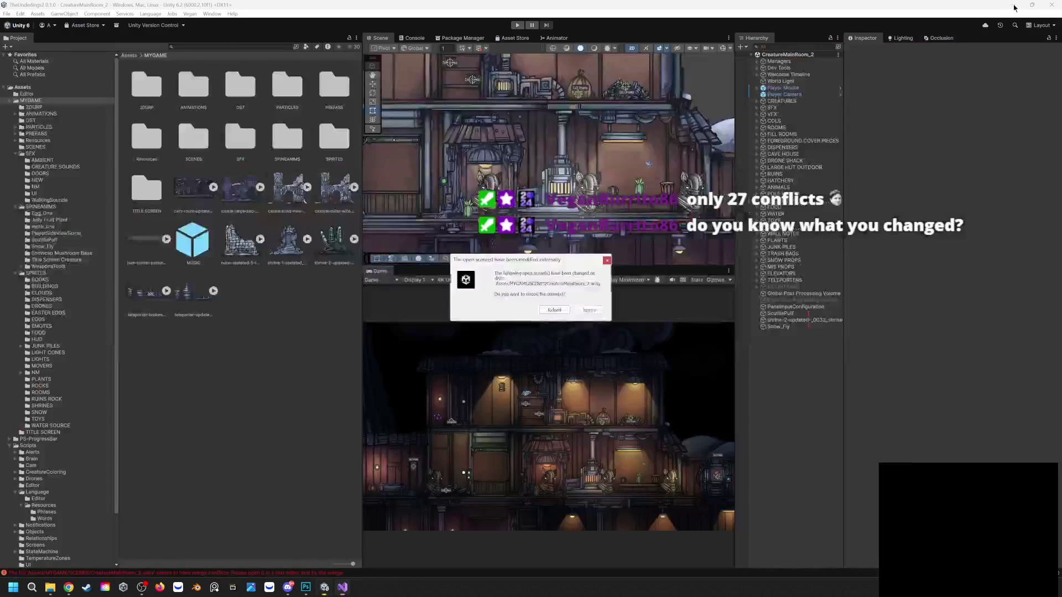
# Reload the externally changed CreatureMainRoom_2 scene in Unity and return to Visual Studio's merge view
pyautogui.click(554, 311)
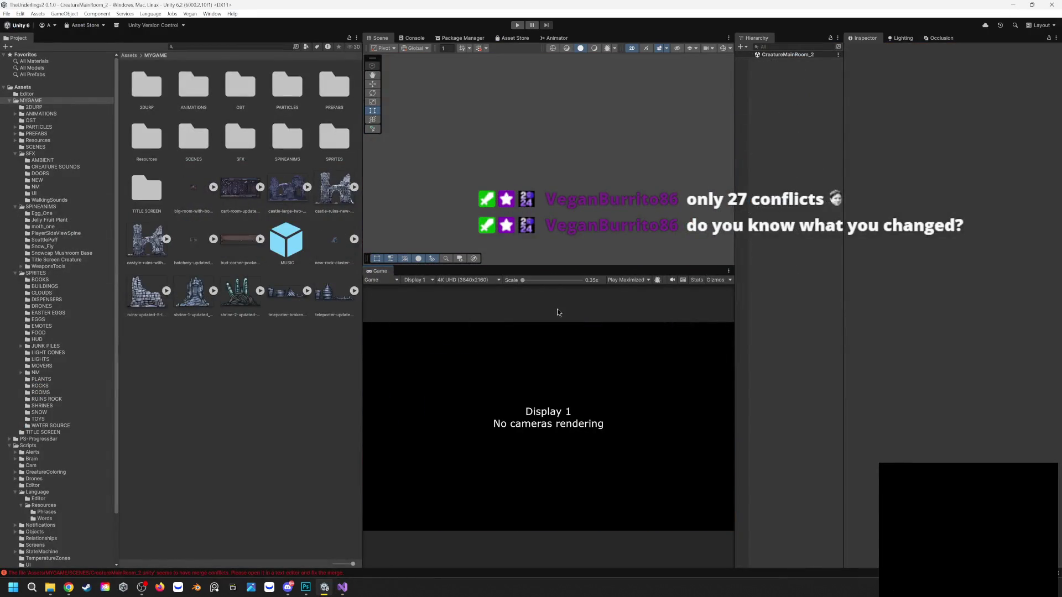
pyautogui.click(343, 588)
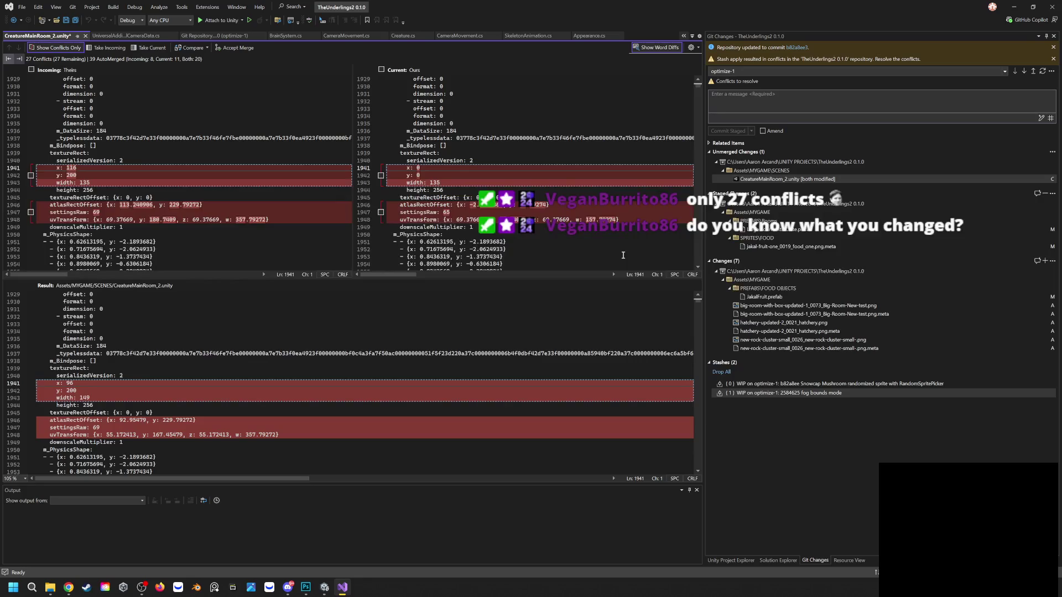
pyautogui.click(1012, 7)
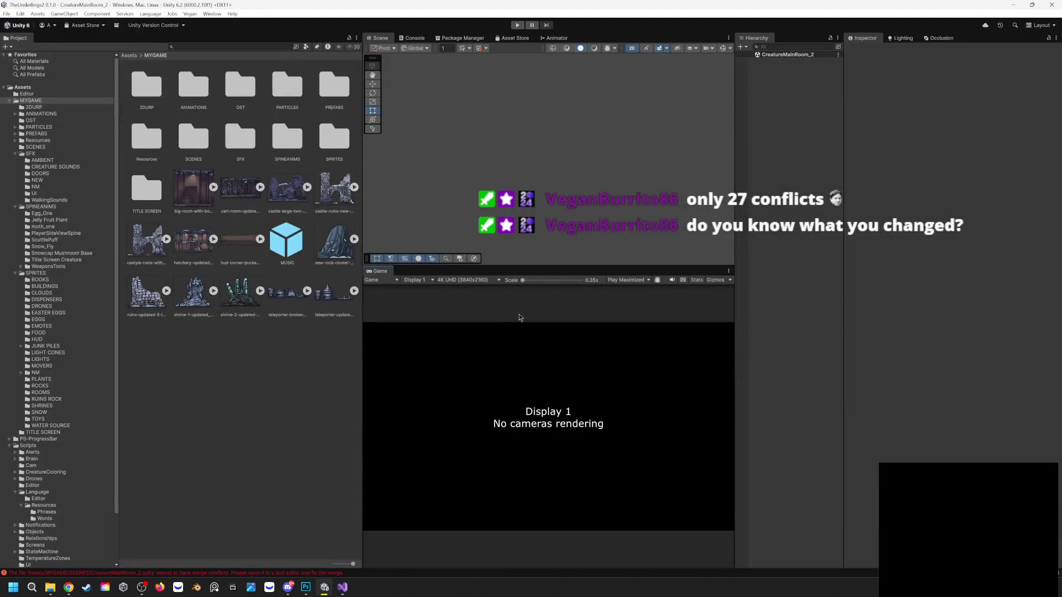
pyautogui.click(342, 587)
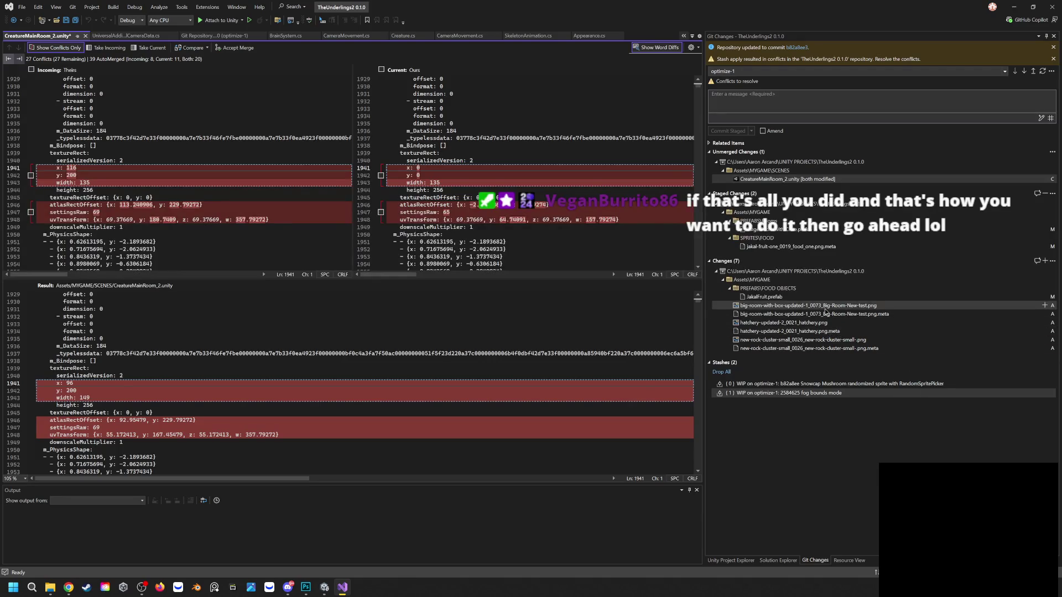
# Select Unmerged Changes and toggle its Related Items section open and closed
pyautogui.click(725, 153)
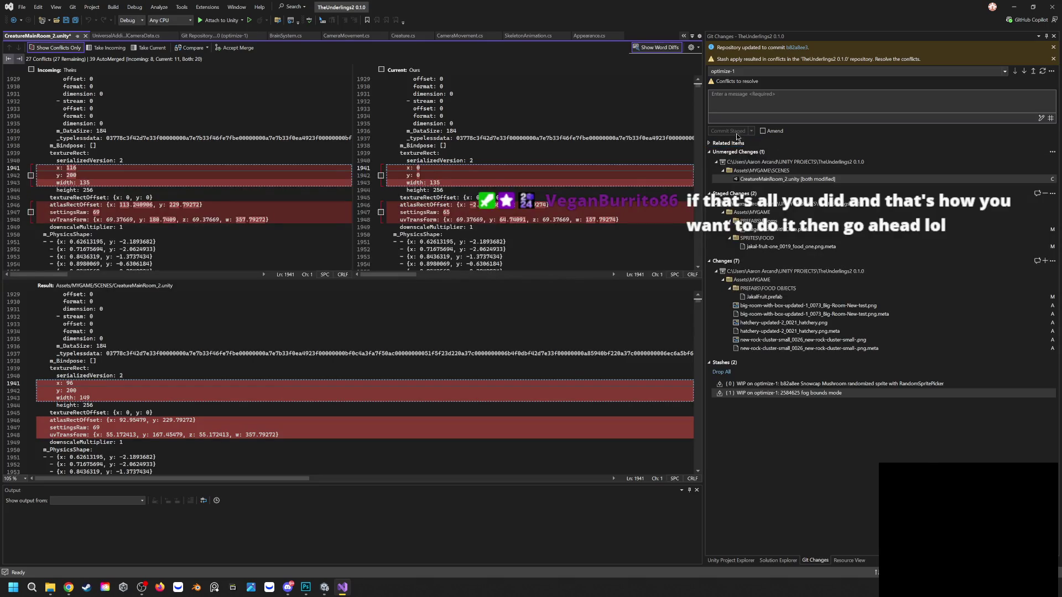
pyautogui.click(770, 143)
pyautogui.click(738, 142)
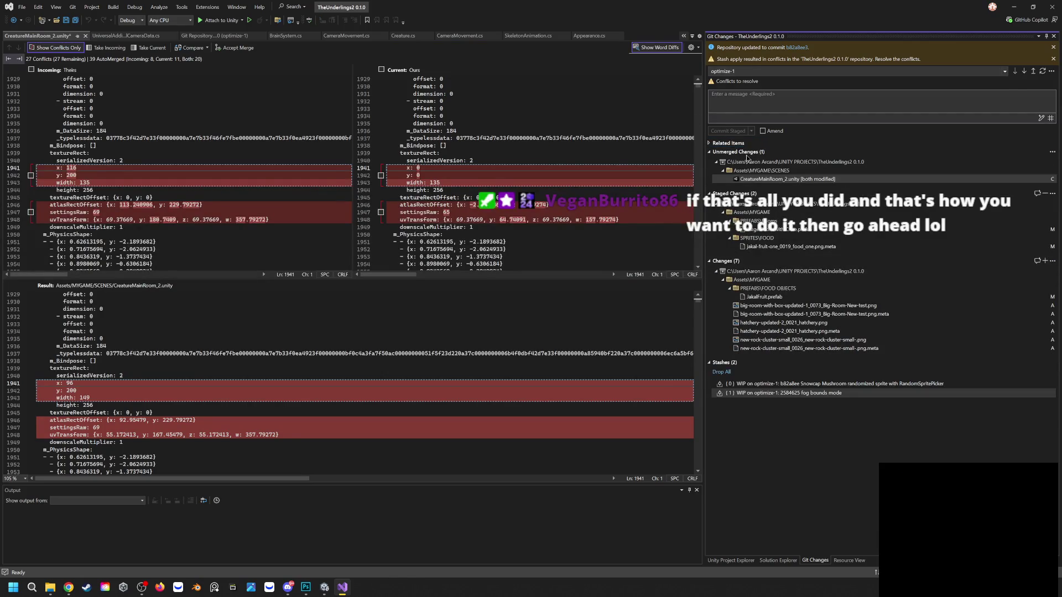
pyautogui.click(1053, 152)
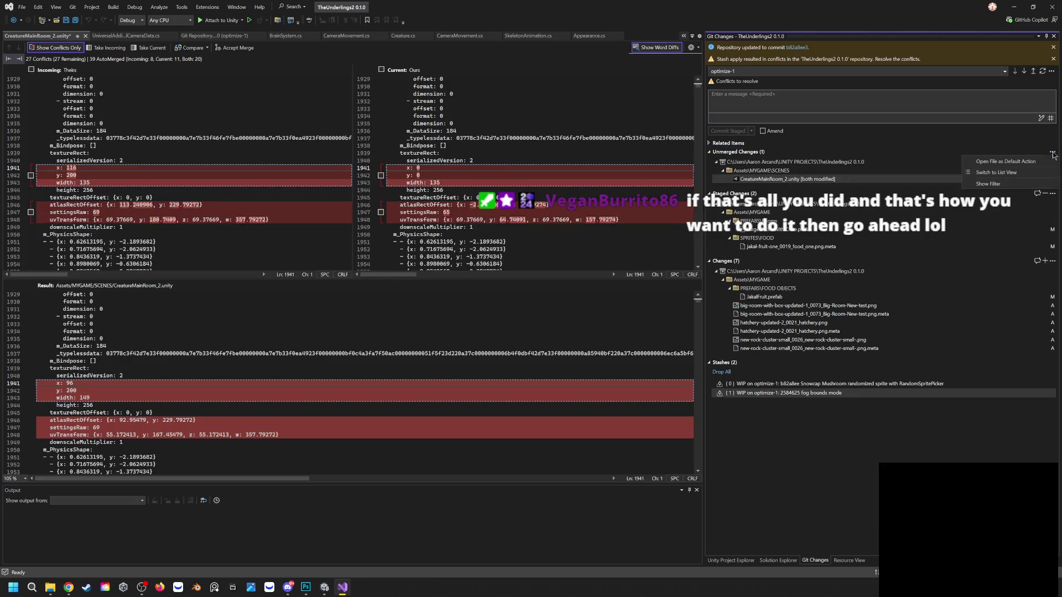
pyautogui.rightClick(799, 161)
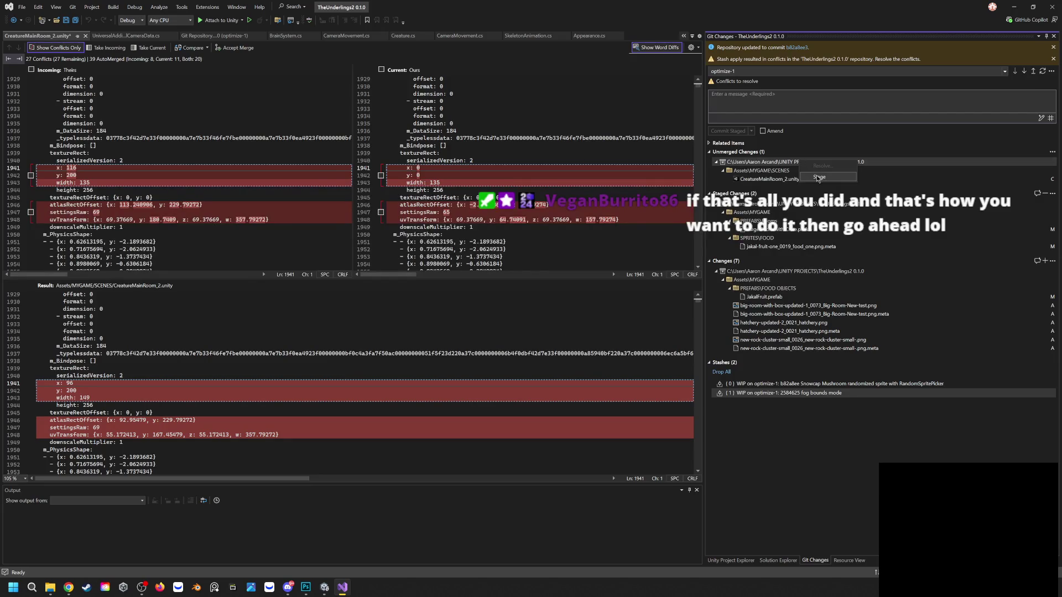
pyautogui.click(819, 178)
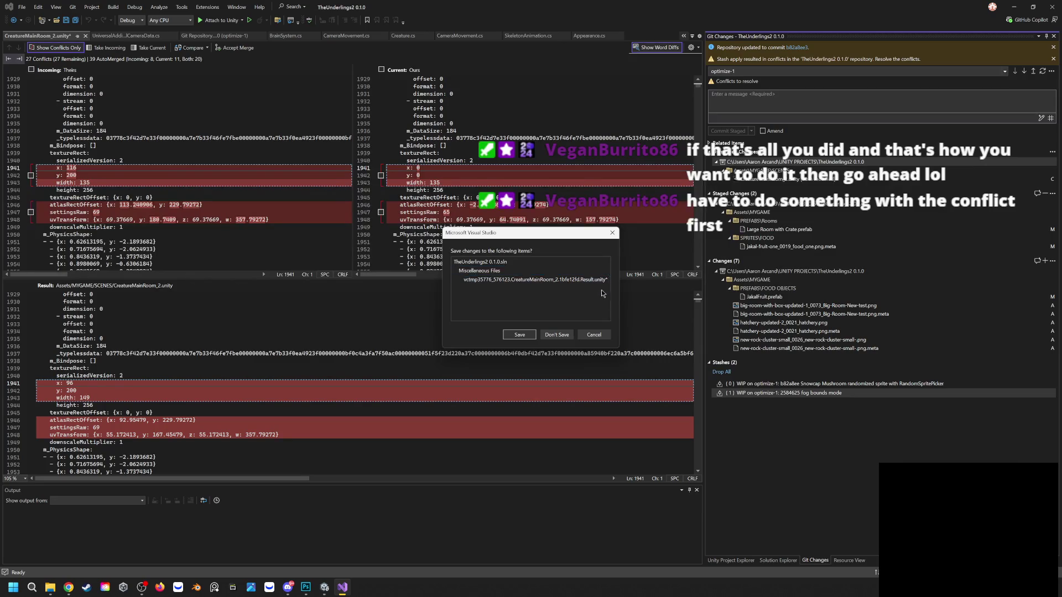
pyautogui.click(594, 335)
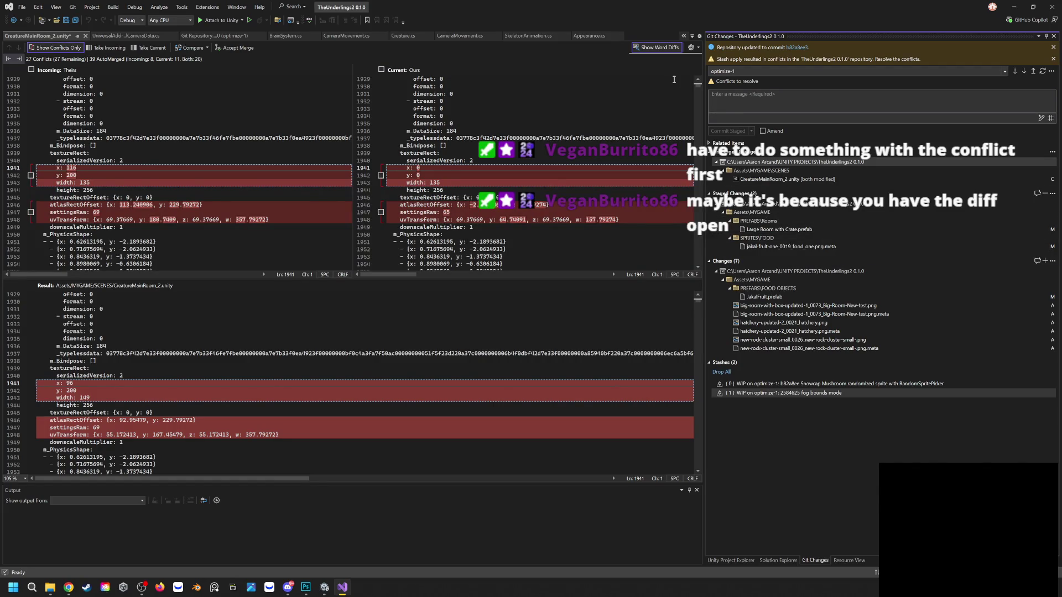
# Stage the conflicted CreatureMainRoom_2.unity scene, saving its merge result first
pyautogui.click(148, 36)
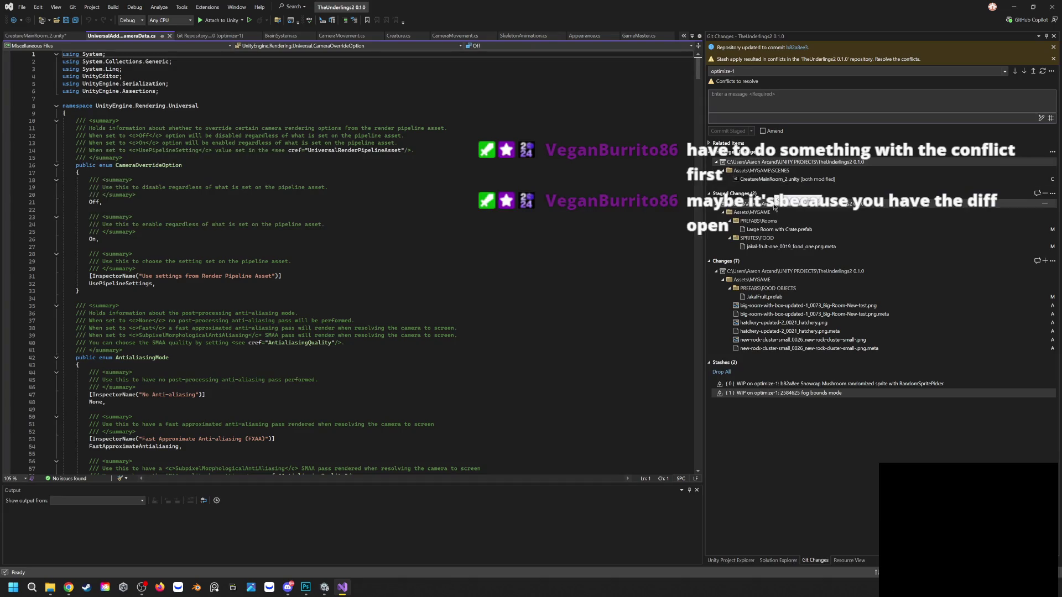
pyautogui.click(1052, 153)
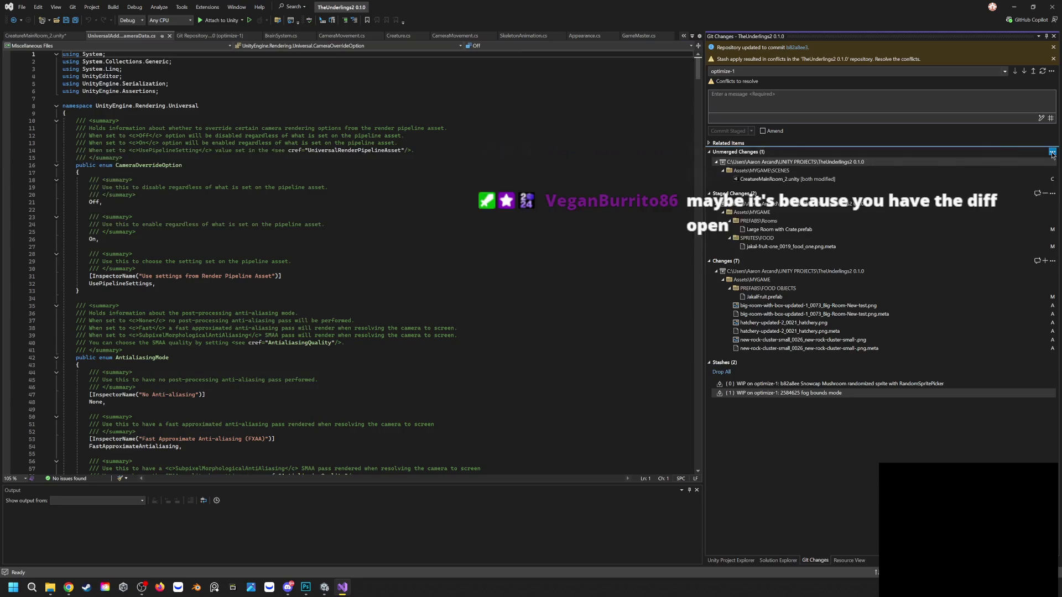
pyautogui.click(1053, 153)
pyautogui.rightClick(769, 163)
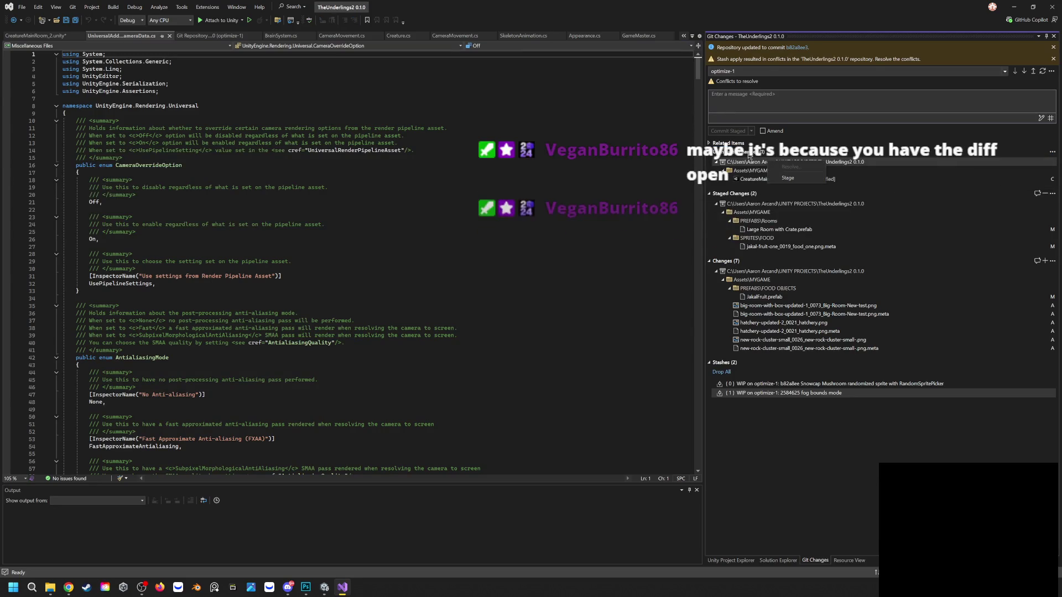
pyautogui.click(792, 177)
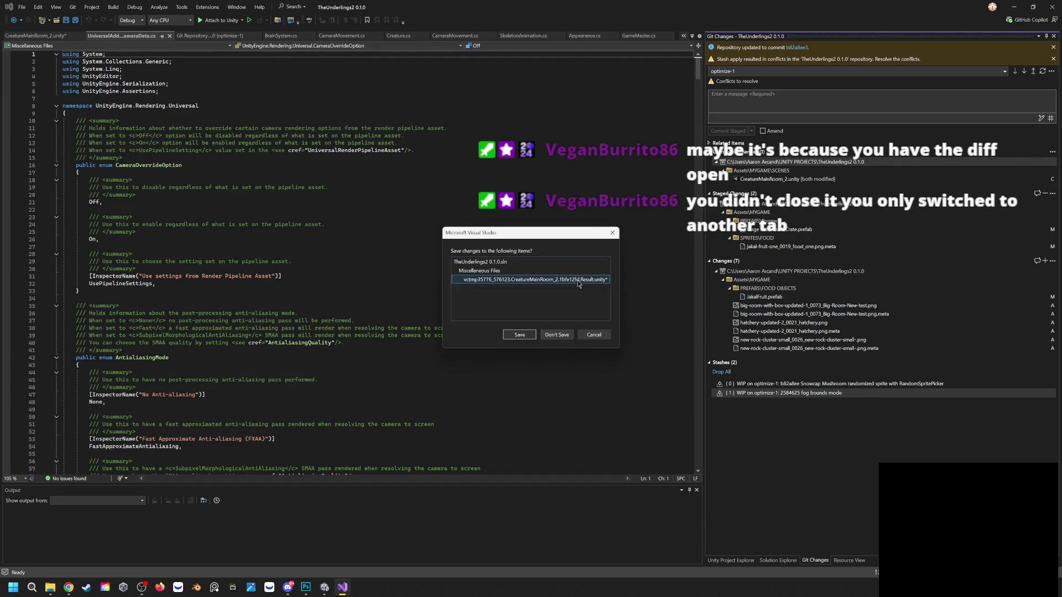
pyautogui.click(523, 338)
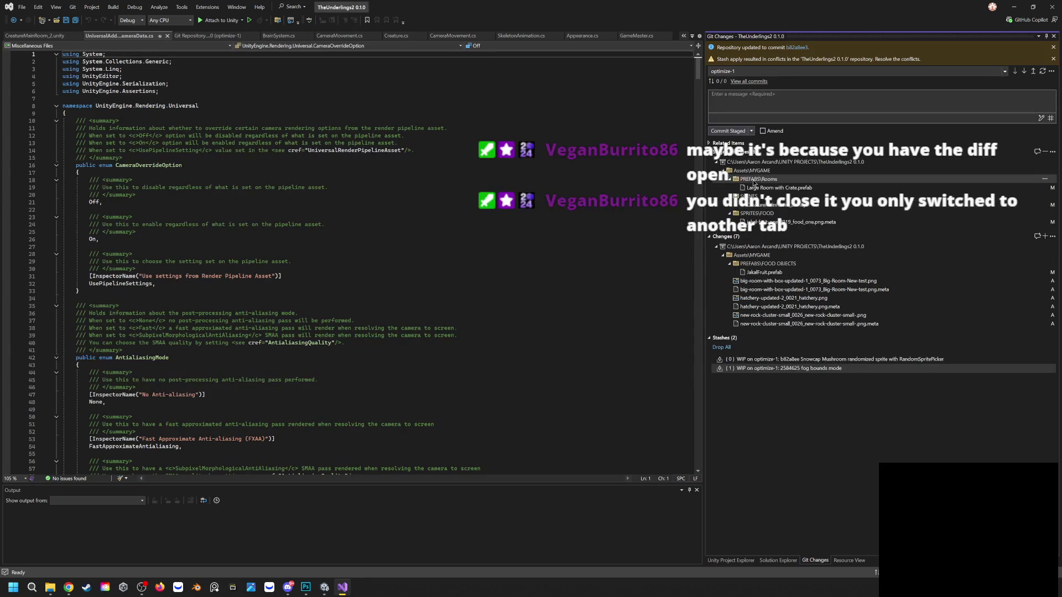
# Stage all remaining changes and put everything into a new stash with Stash All
pyautogui.rightClick(750, 247)
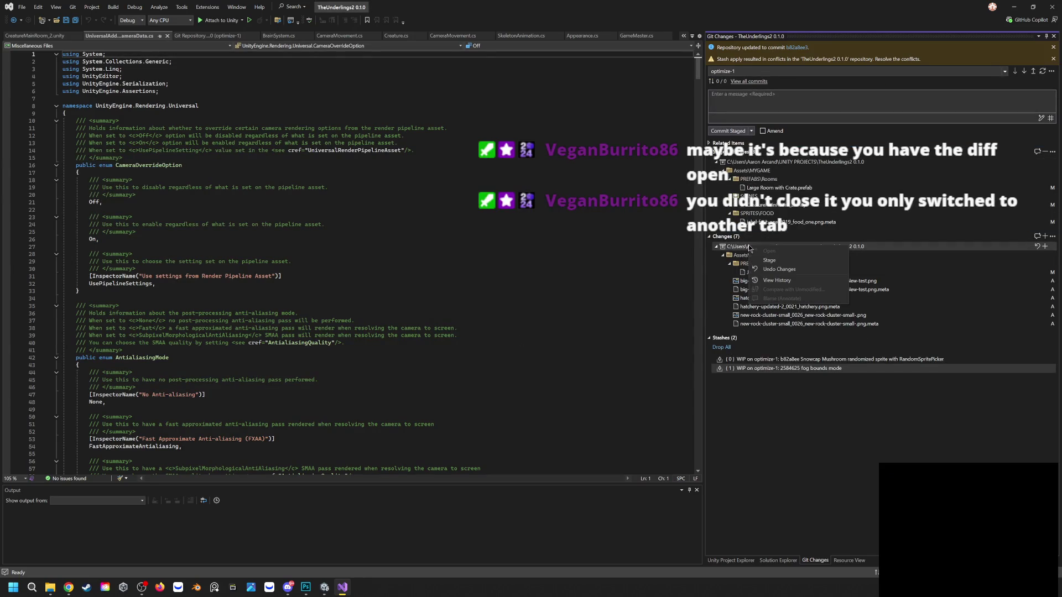
pyautogui.click(775, 261)
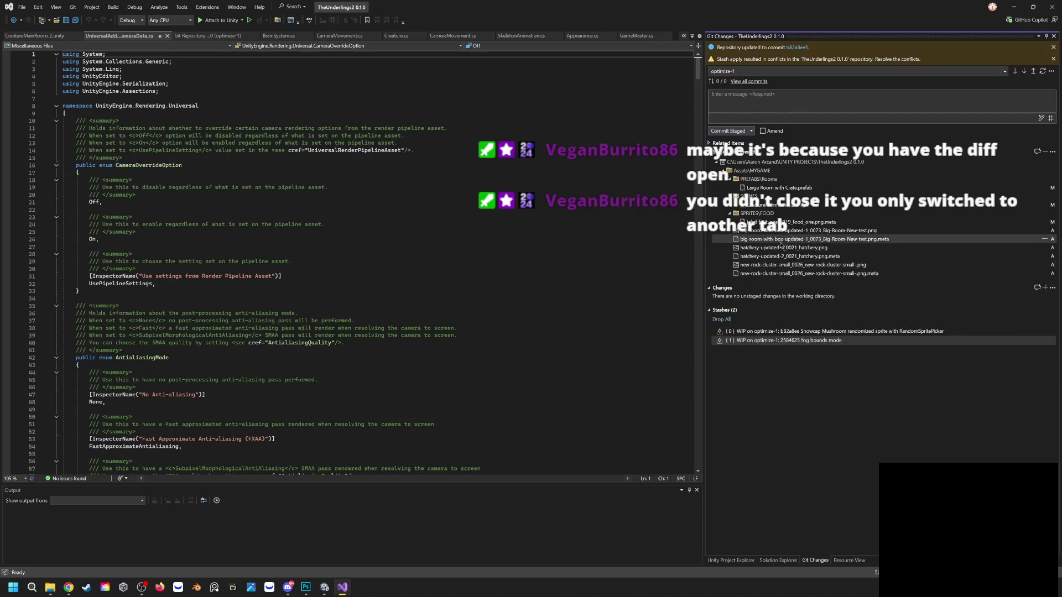
pyautogui.click(752, 130)
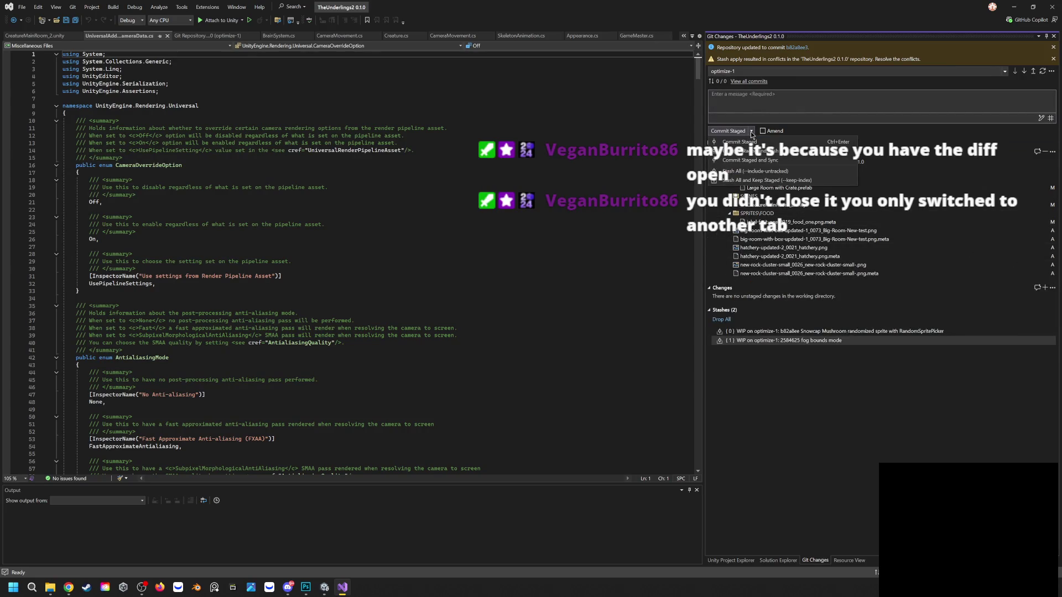
pyautogui.click(787, 172)
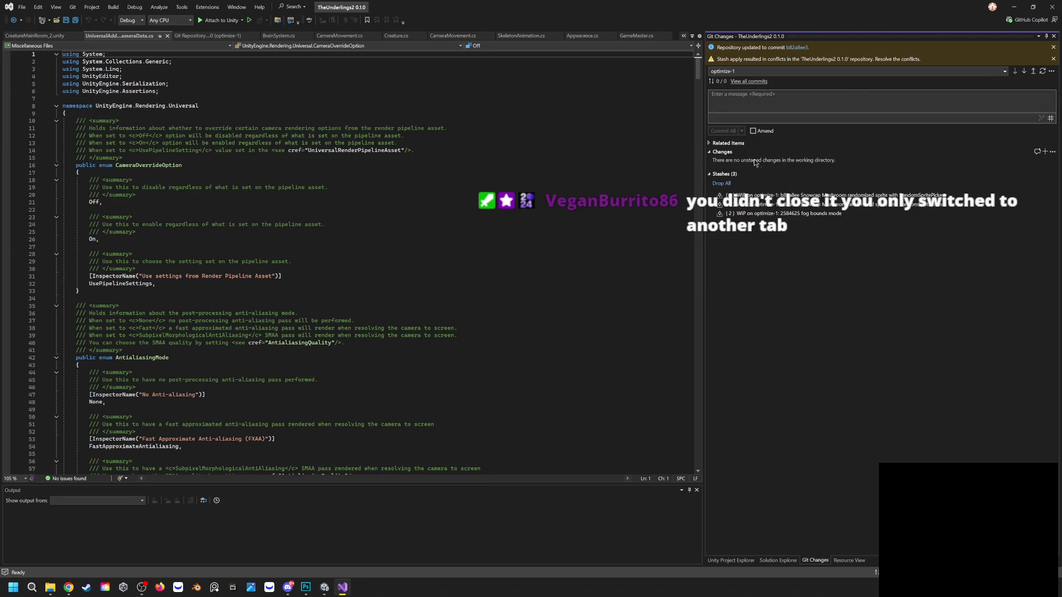
pyautogui.click(1014, 7)
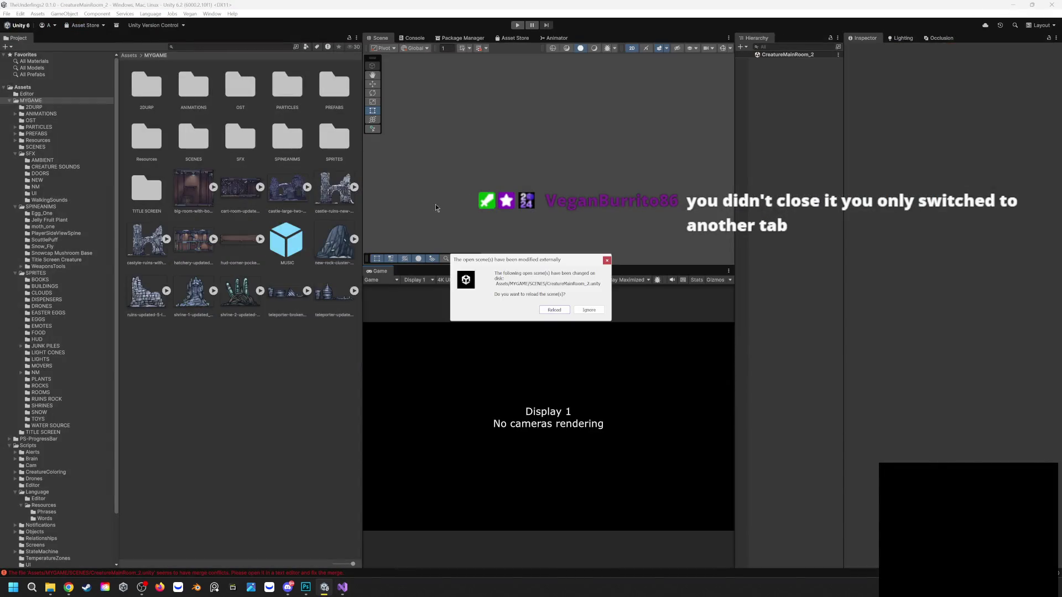
# Reload CreatureMainRoom_2 in Unity so the full room renders, then return to Visual Studio
pyautogui.click(555, 311)
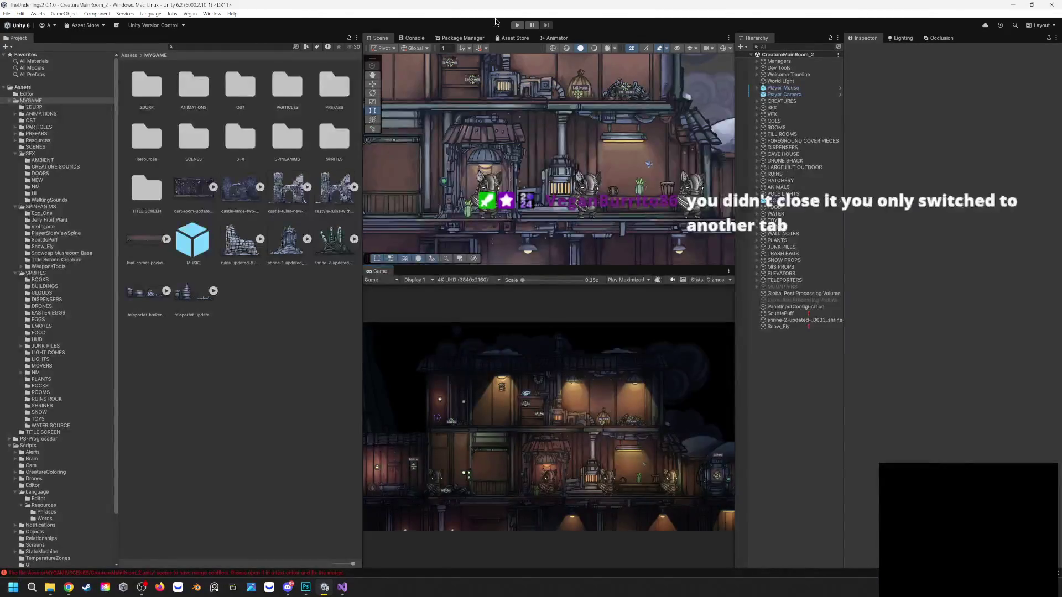
pyautogui.click(342, 588)
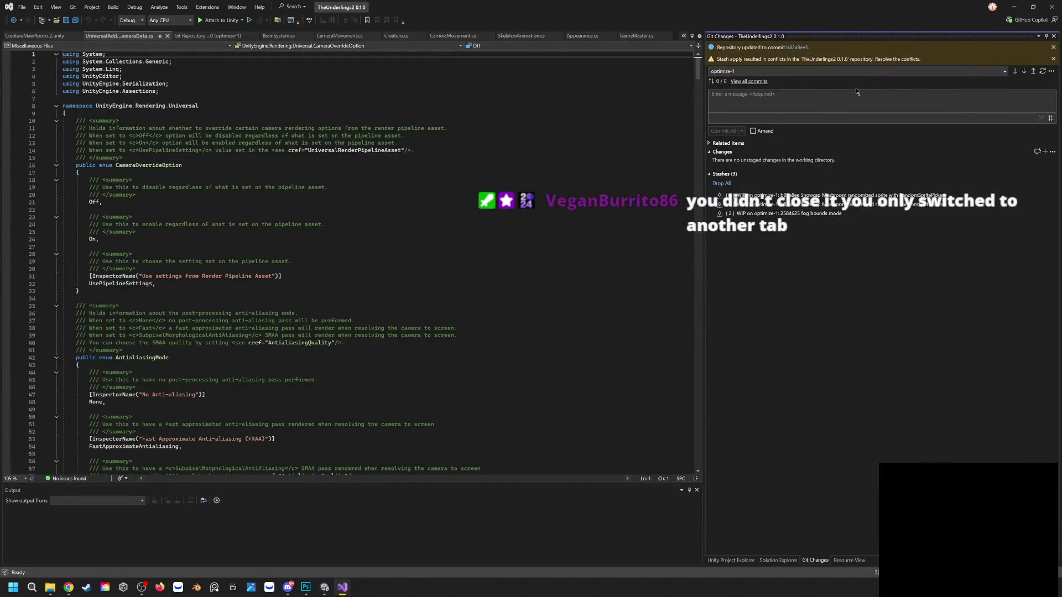
# Close the 'Repository updated' and 'Stash apply resulted in conflicts' info bars
pyautogui.click(1053, 58)
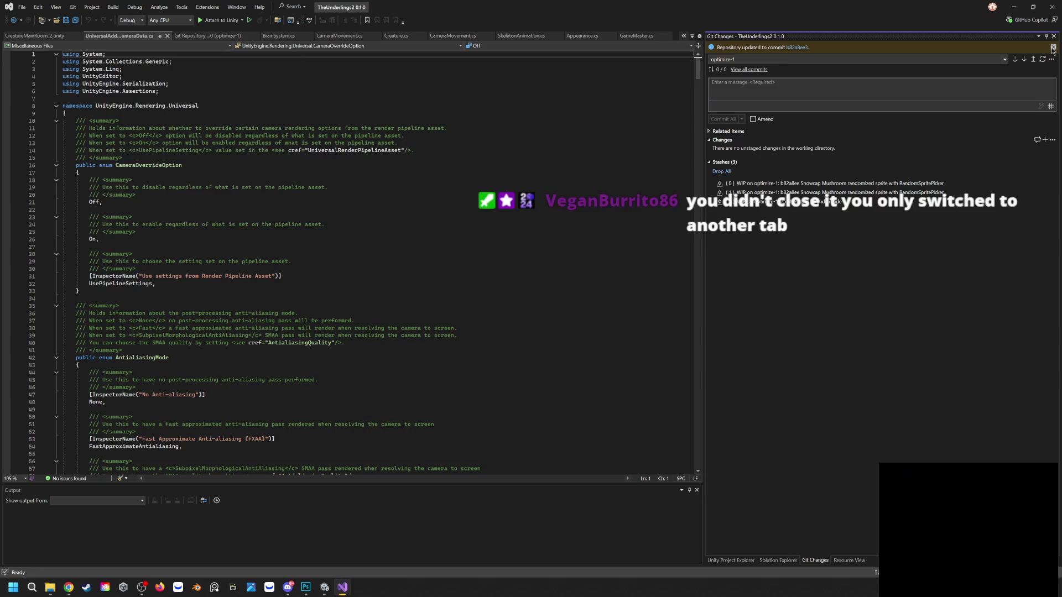
pyautogui.click(1054, 47)
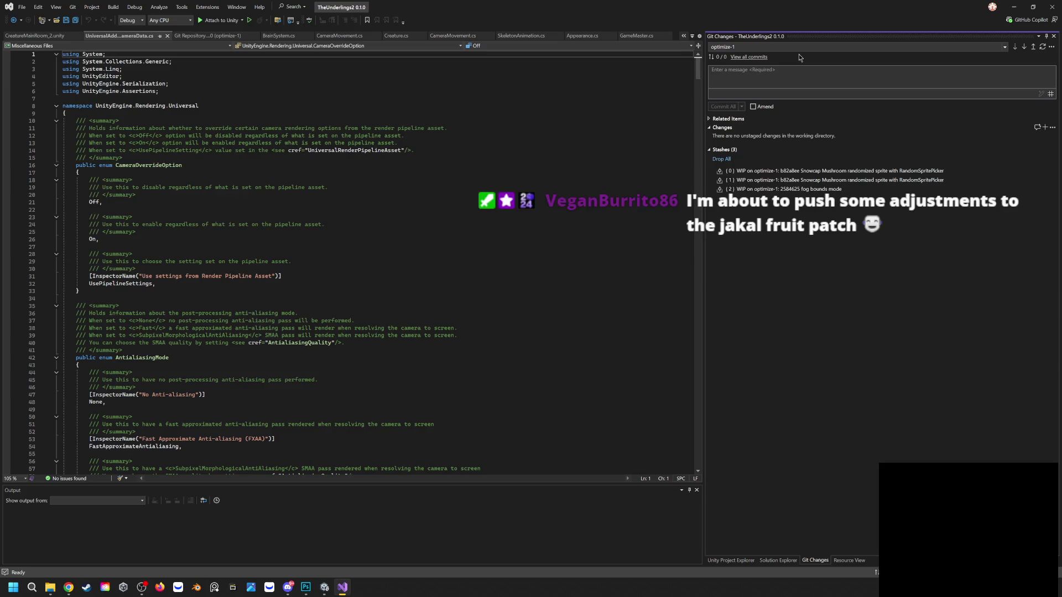
# Look over Unity, opening and closing its File menu, then bring up AI Creatures PROPS.psd in Photoshop
pyautogui.click(1014, 7)
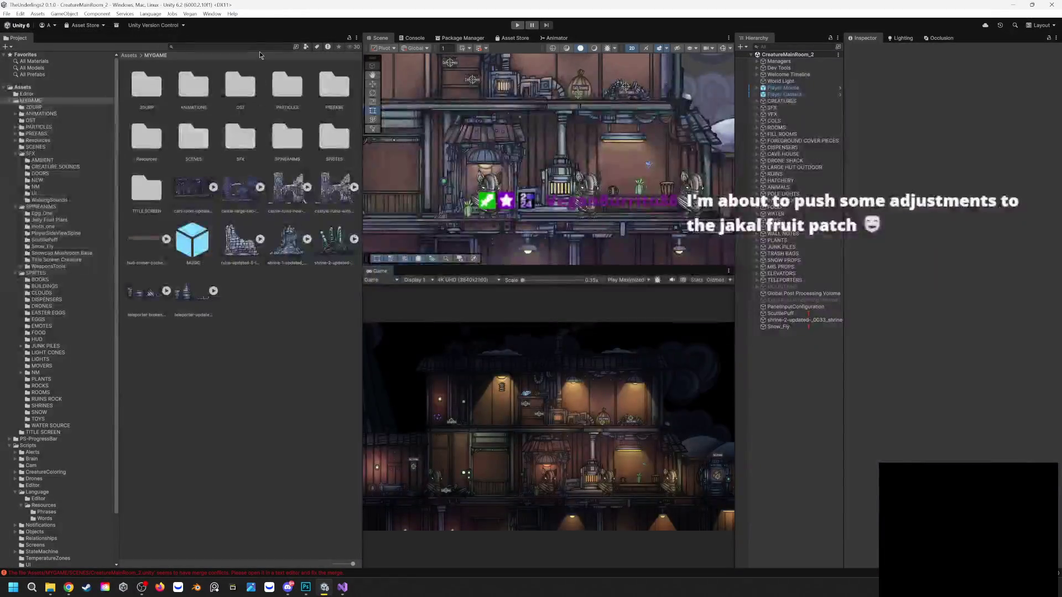
pyautogui.click(6, 14)
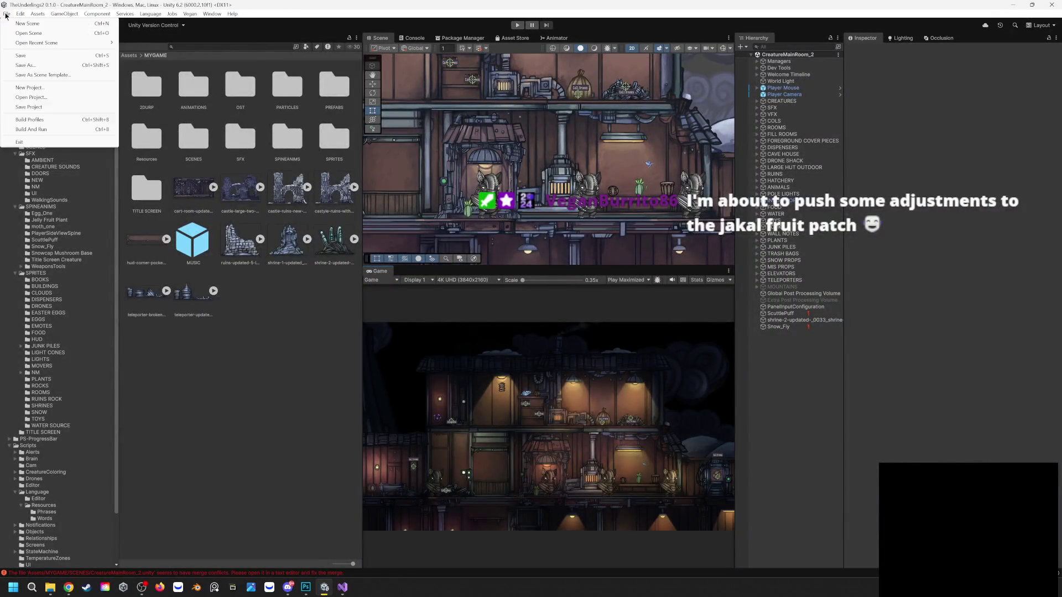
pyautogui.click(163, 255)
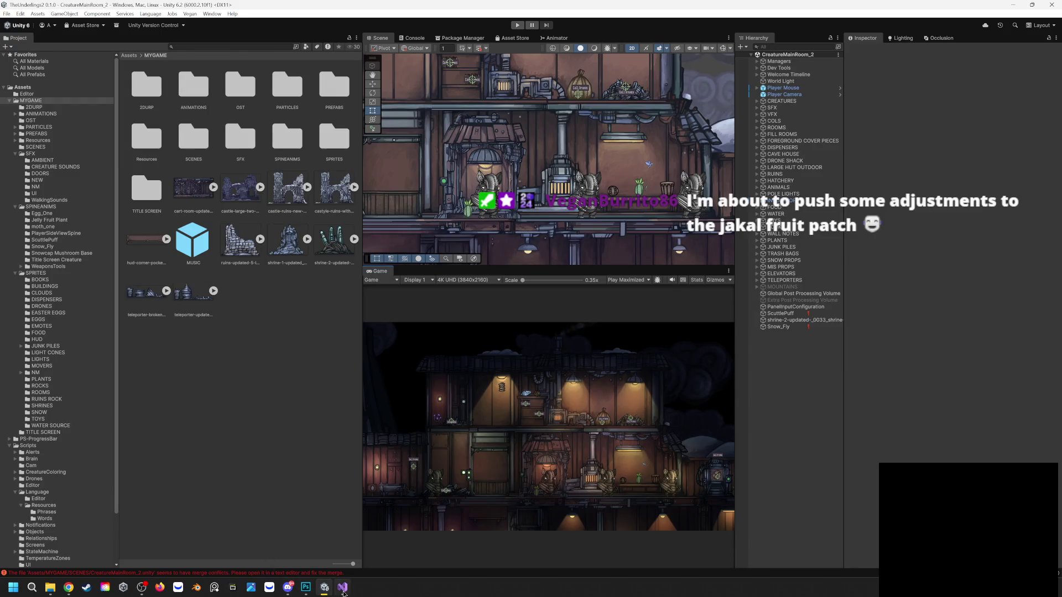
pyautogui.click(343, 589)
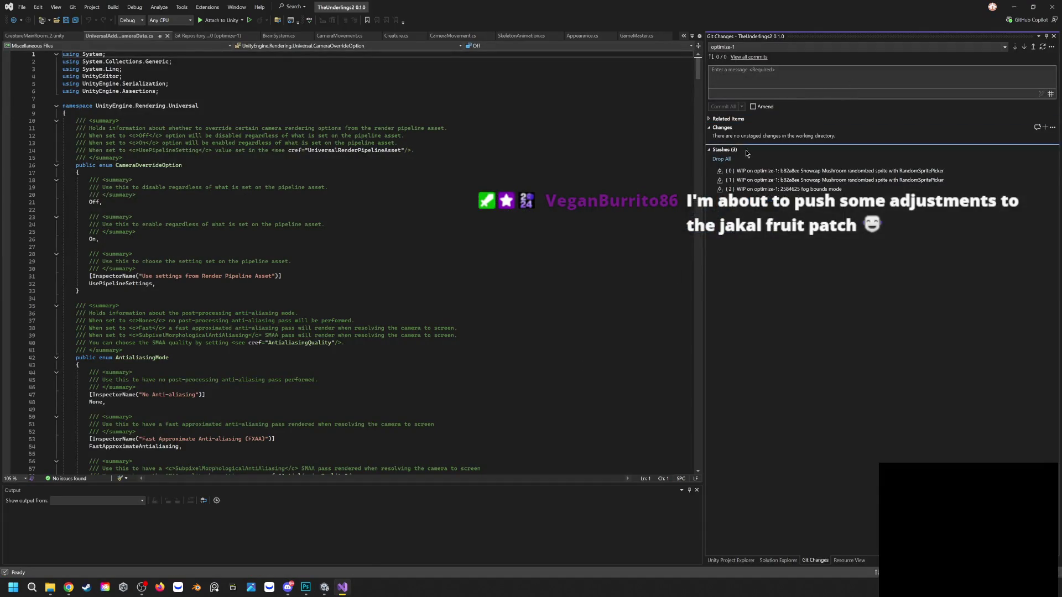
pyautogui.click(1014, 7)
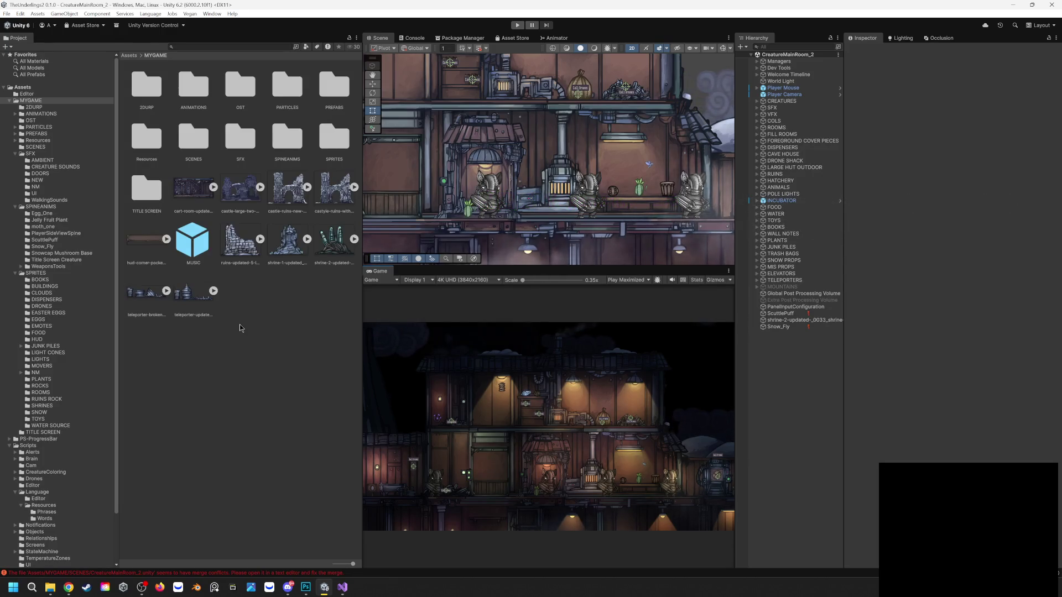
pyautogui.click(306, 587)
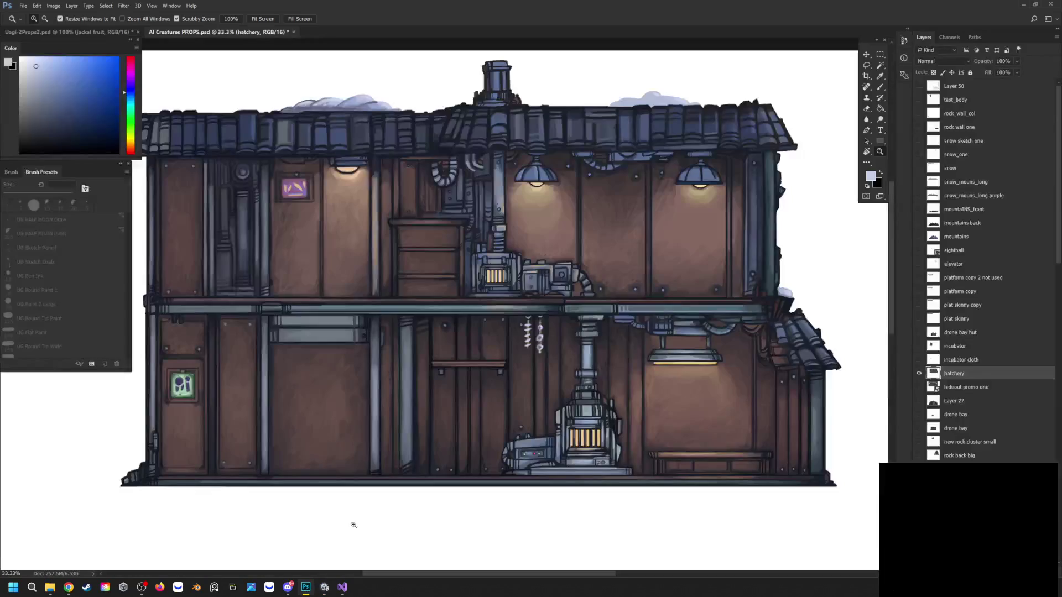
# Show Uagi-2Props2.psd zoomed out to about 25% to see the jackal fruit and other props
pyautogui.click(61, 30)
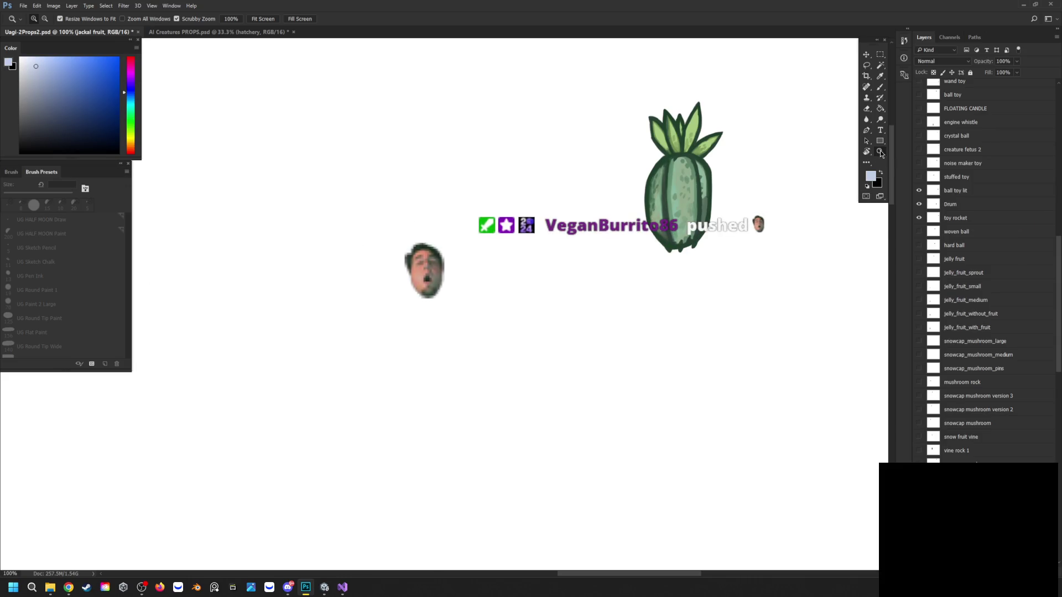
pyautogui.moveTo(466, 213); pyautogui.dragTo(455, 221)
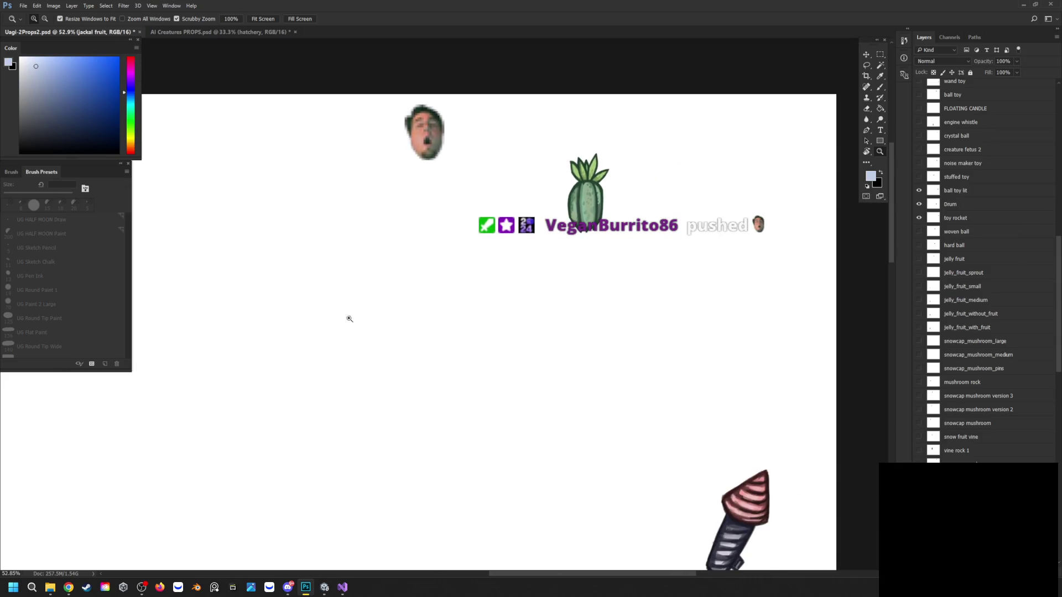
pyautogui.moveTo(348, 315); pyautogui.dragTo(315, 320)
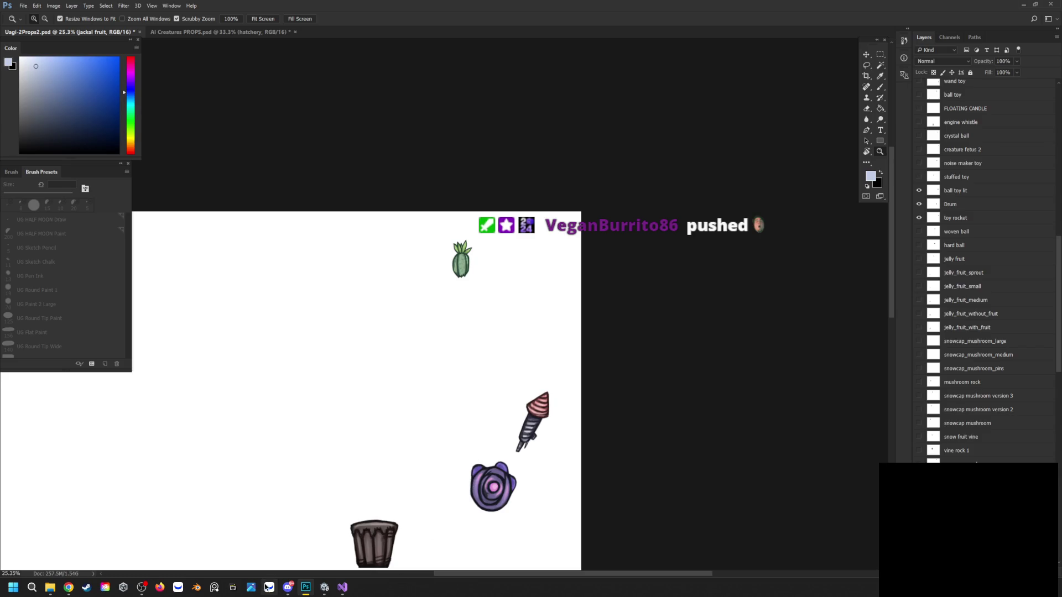
pyautogui.click(325, 587)
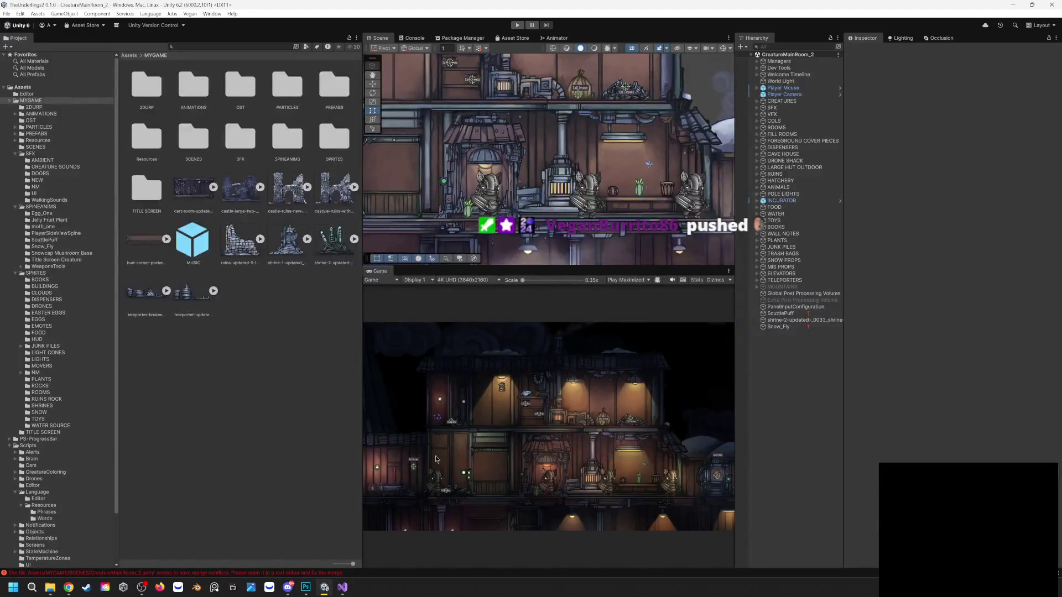
# Pull the latest optimize-1 commits in Git Changes, then reload CreatureMainRoom_2 in Unity
pyautogui.click(345, 587)
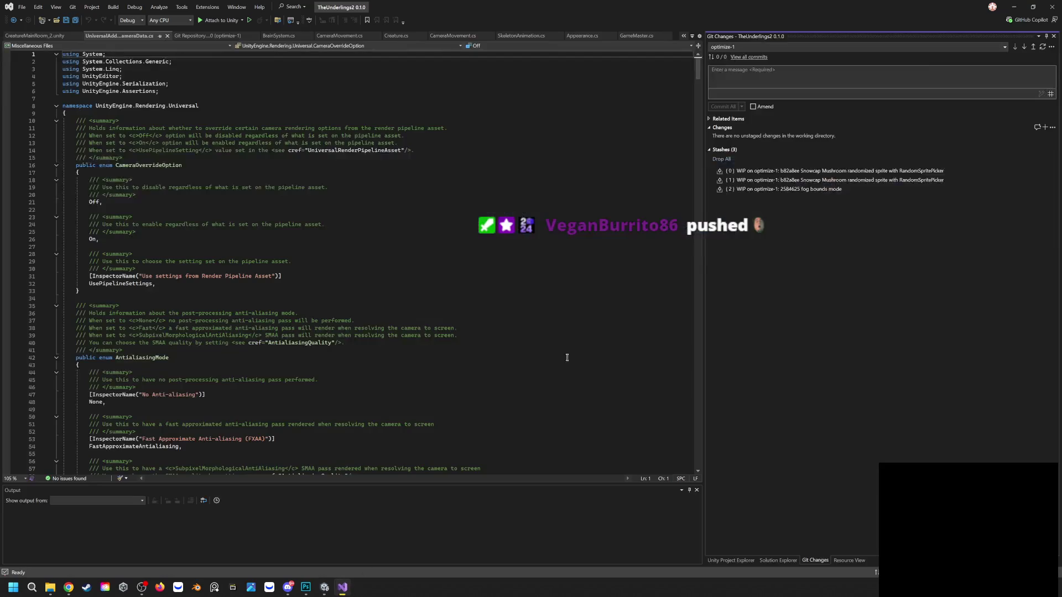
pyautogui.click(1025, 47)
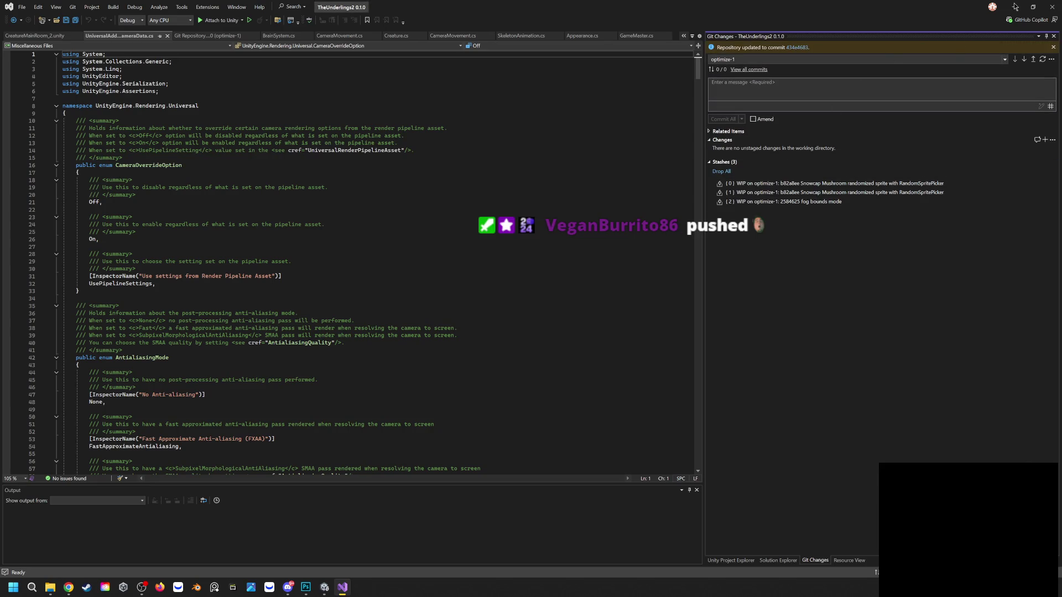
pyautogui.hotkey('alt', 'Tab')
pyautogui.click(555, 310)
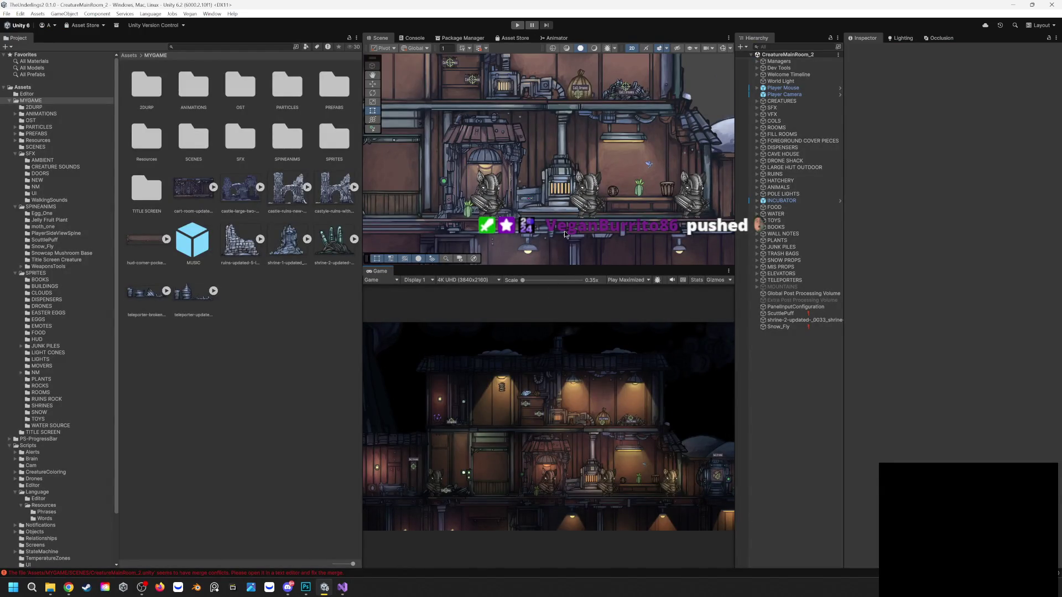
pyautogui.click(515, 26)
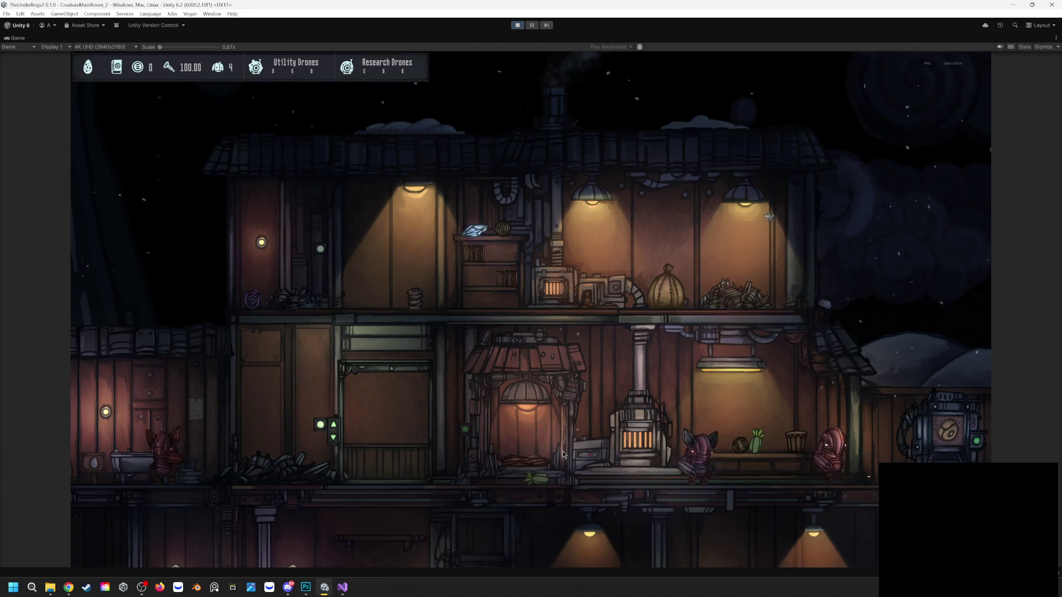
pyautogui.press('d')
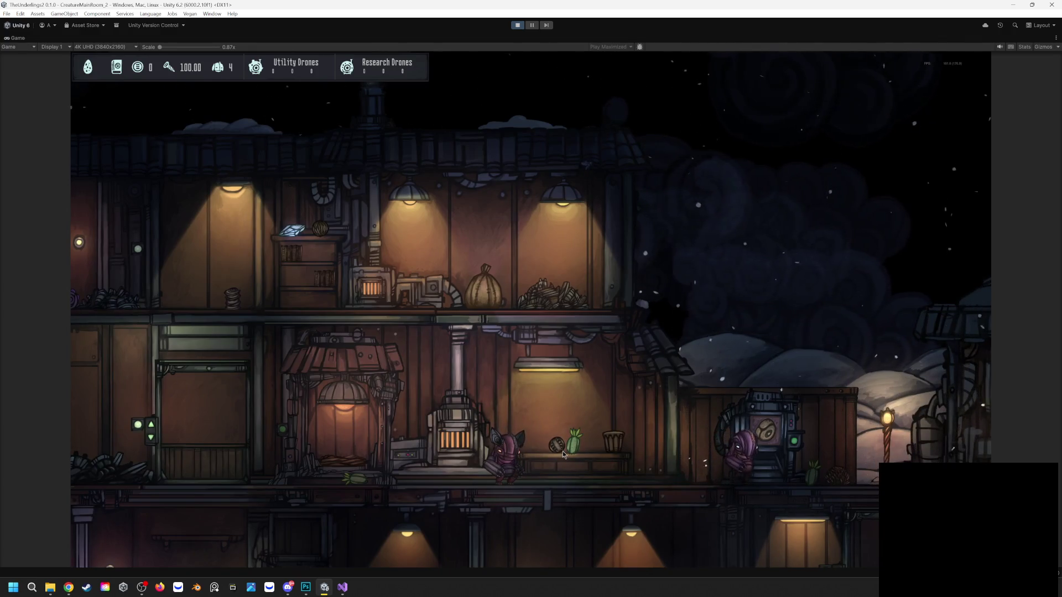
pyautogui.press('a')
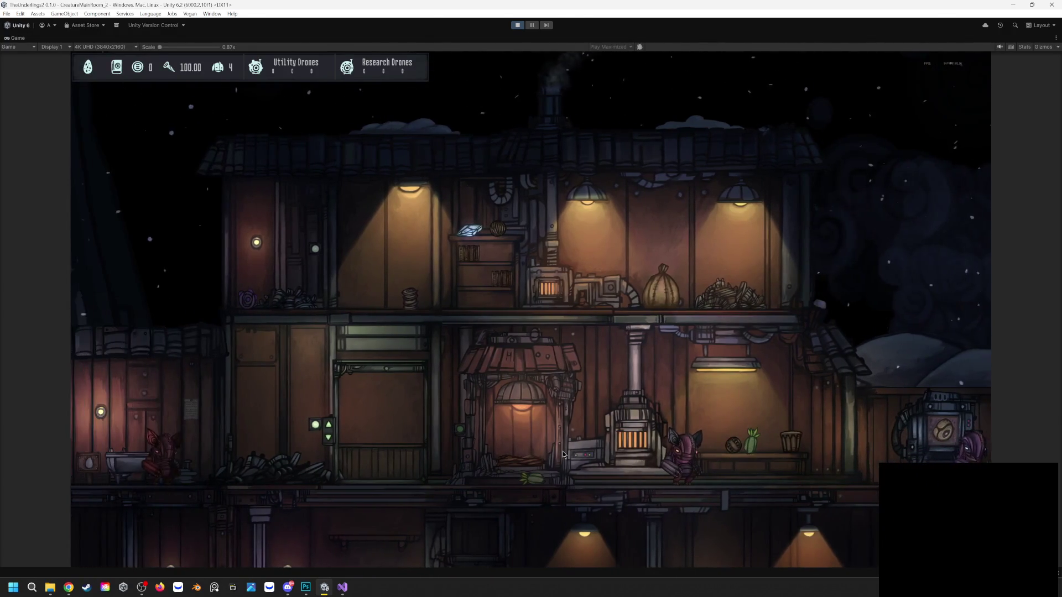
pyautogui.press('a')
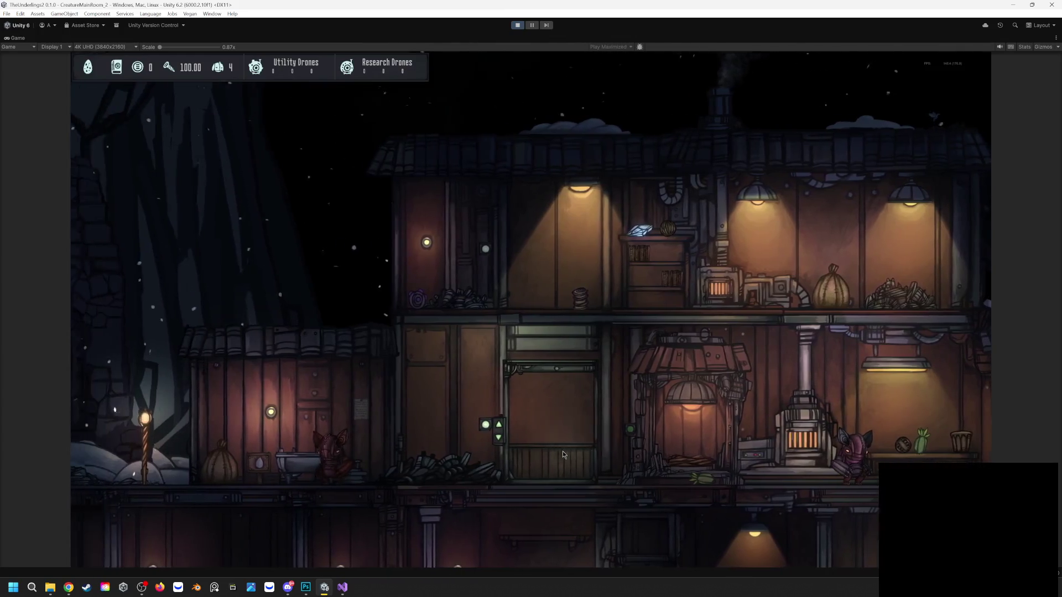
pyautogui.press('a')
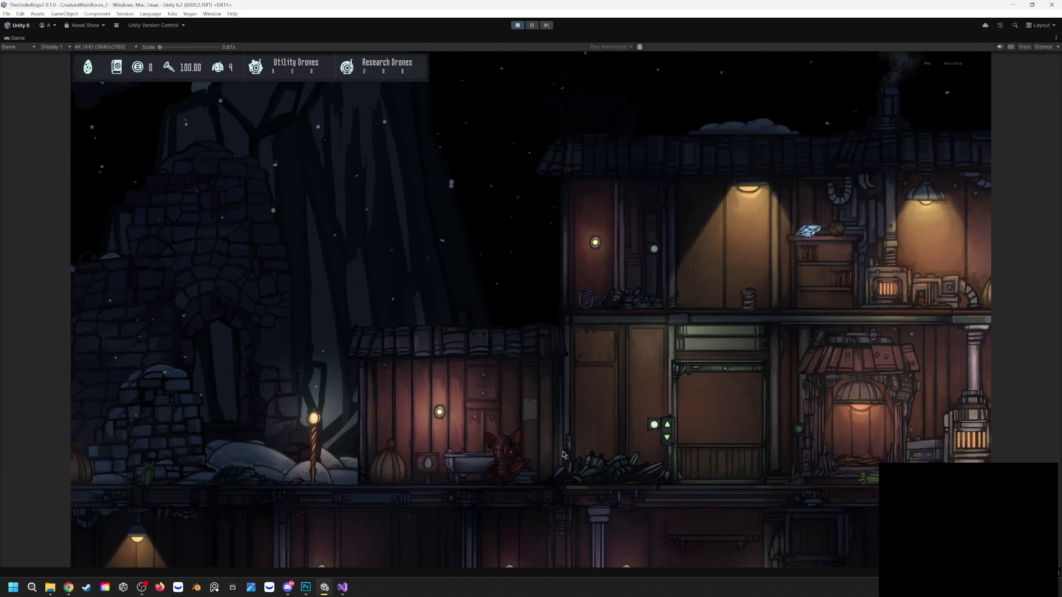
pyautogui.scroll(1, 522, 489)
pyautogui.scroll(4, 522, 488)
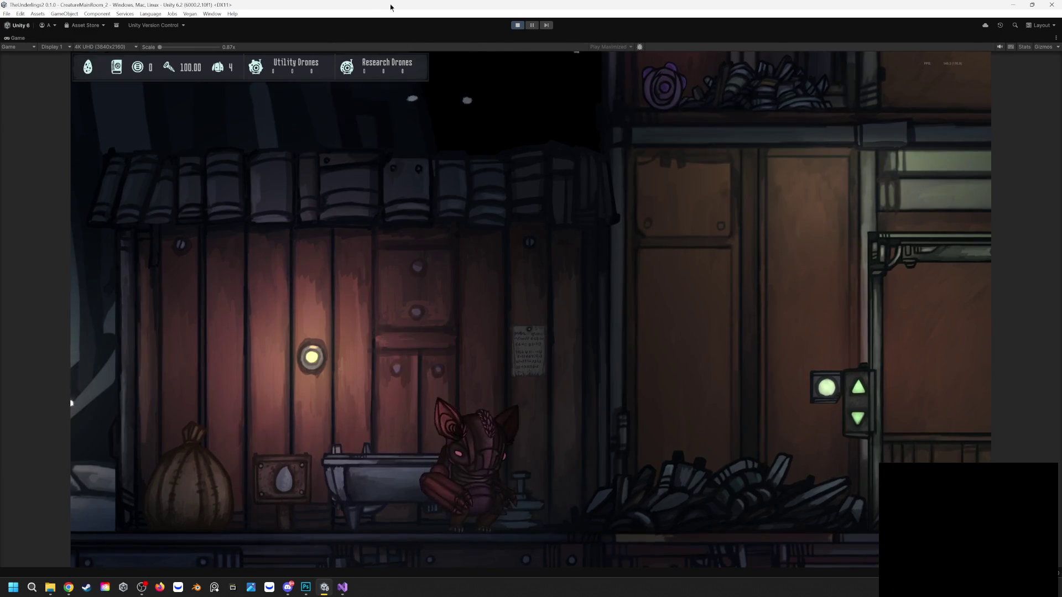
pyautogui.click(518, 25)
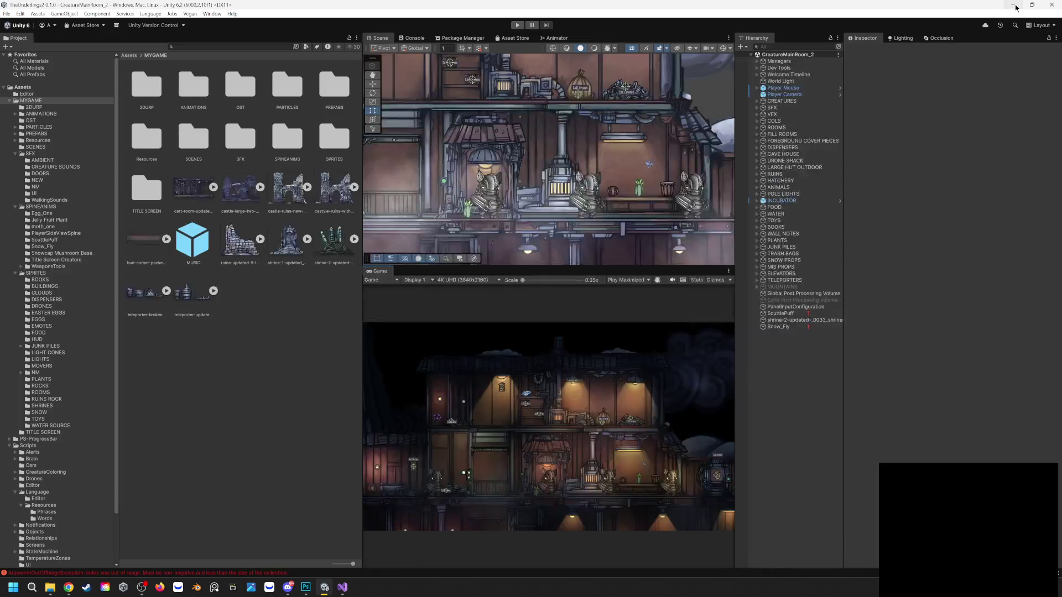
# Close AI Creatures PROPS.psd in Photoshop, saving its changes, and go back to Unity
pyautogui.hotkey('alt', 'Tab')
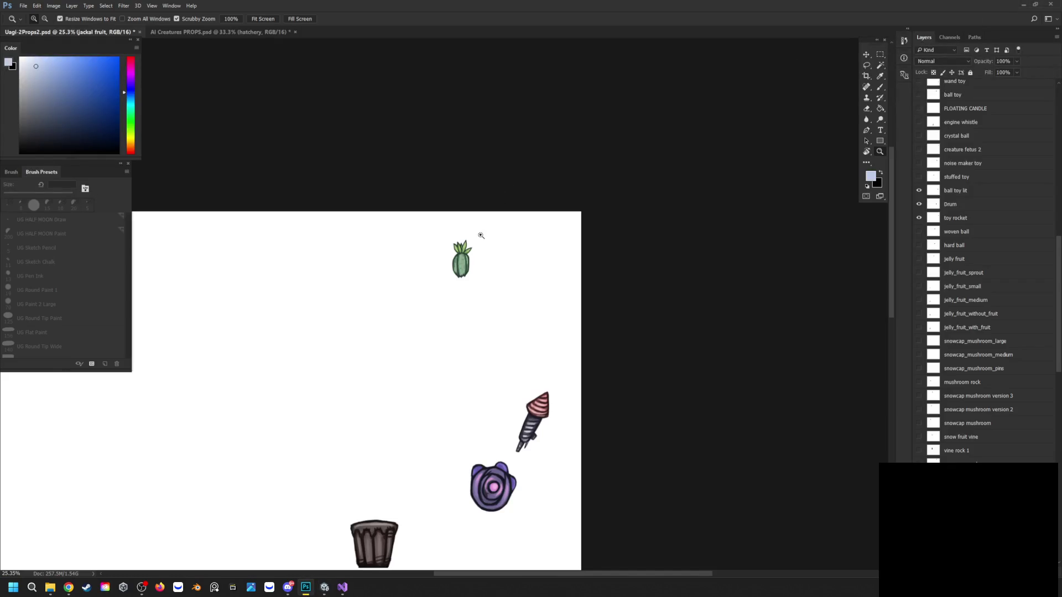
pyautogui.click(180, 33)
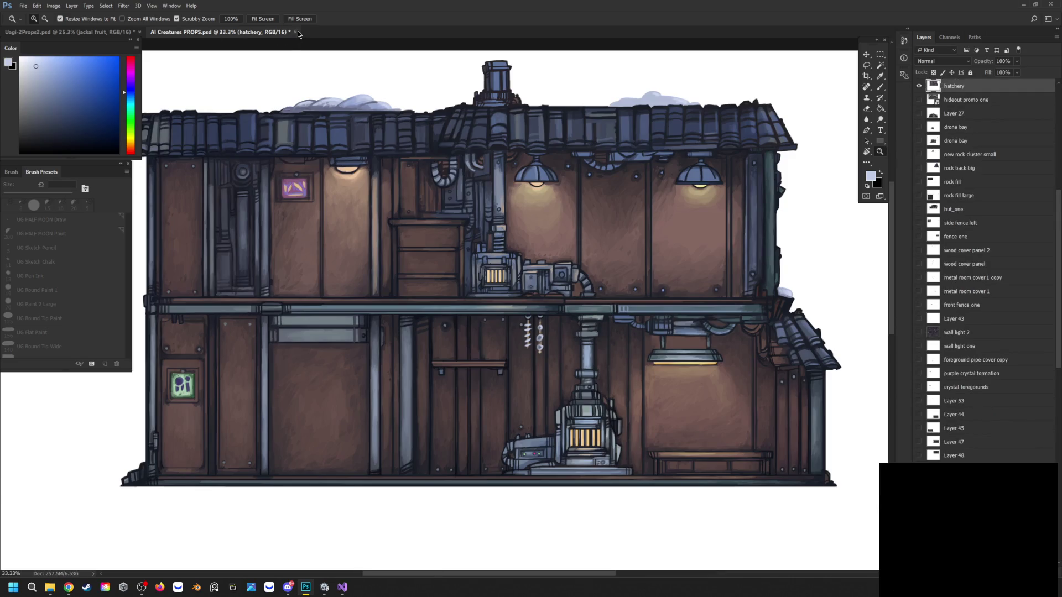
pyautogui.click(296, 31)
pyautogui.click(498, 215)
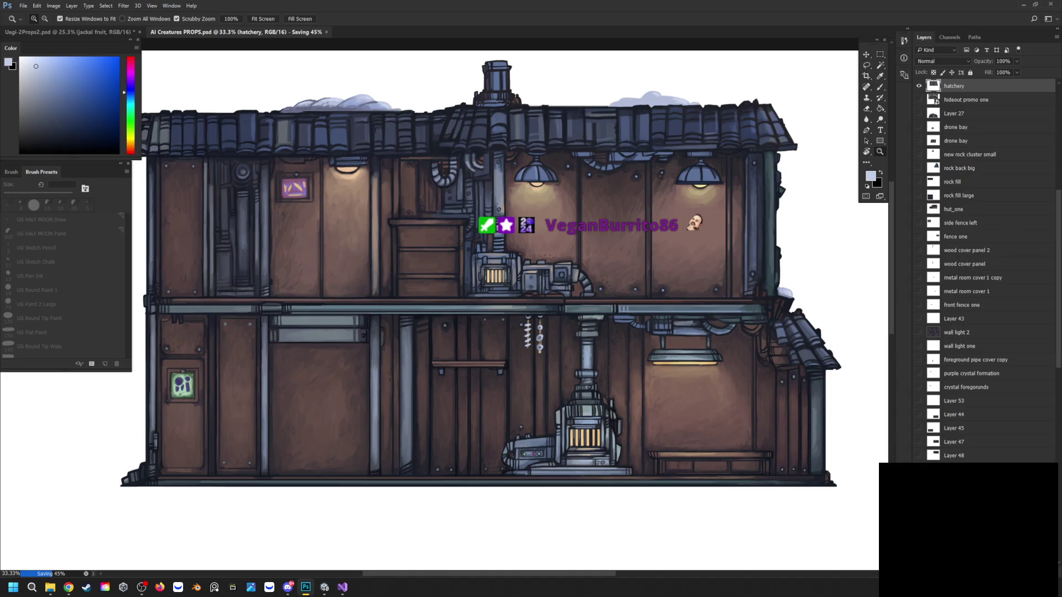
pyautogui.hotkey('alt', 'Tab')
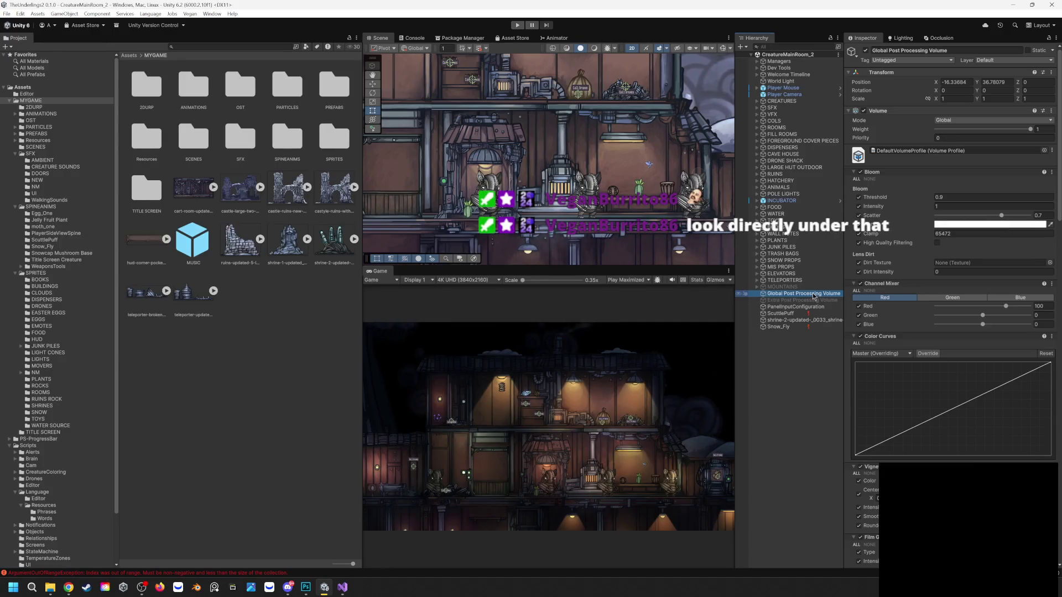
# Select the Extra Post Processing Volume and toggle it on and off to compare its effect
pyautogui.click(819, 300)
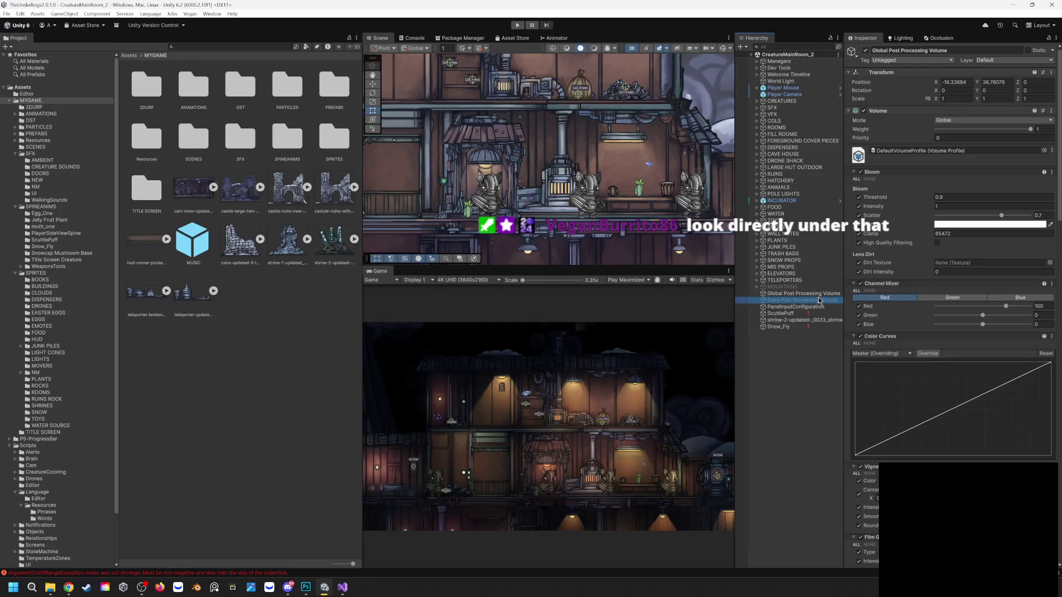
pyautogui.click(867, 51)
pyautogui.click(867, 51)
pyautogui.click(867, 51)
pyautogui.click(866, 50)
pyautogui.click(867, 51)
pyautogui.click(867, 51)
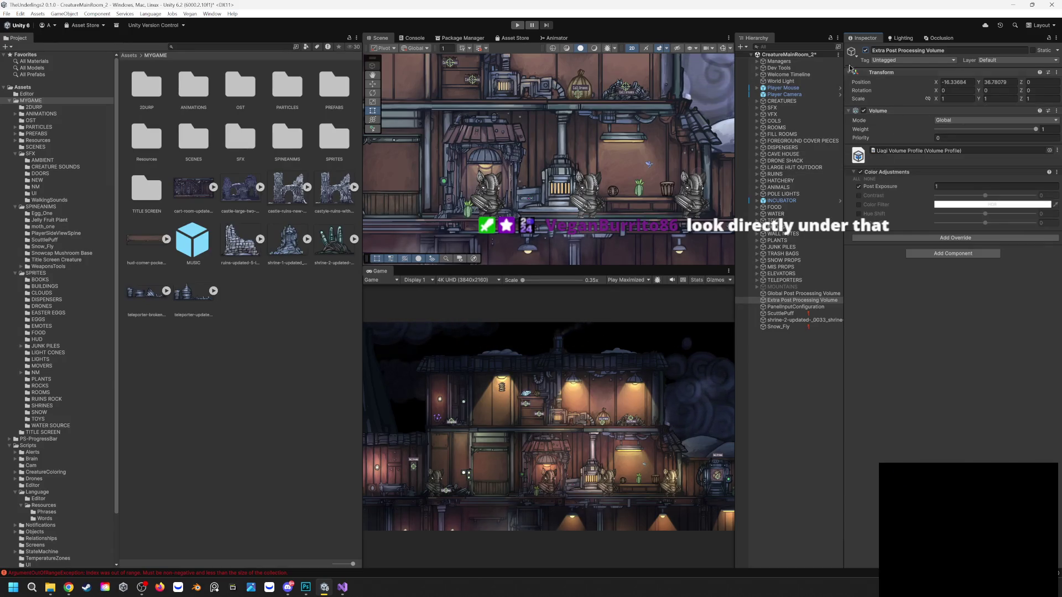
# Leave the Extra Post Processing Volume enabled and start the game in Play mode
pyautogui.click(866, 51)
pyautogui.click(866, 51)
pyautogui.click(867, 51)
pyautogui.click(866, 51)
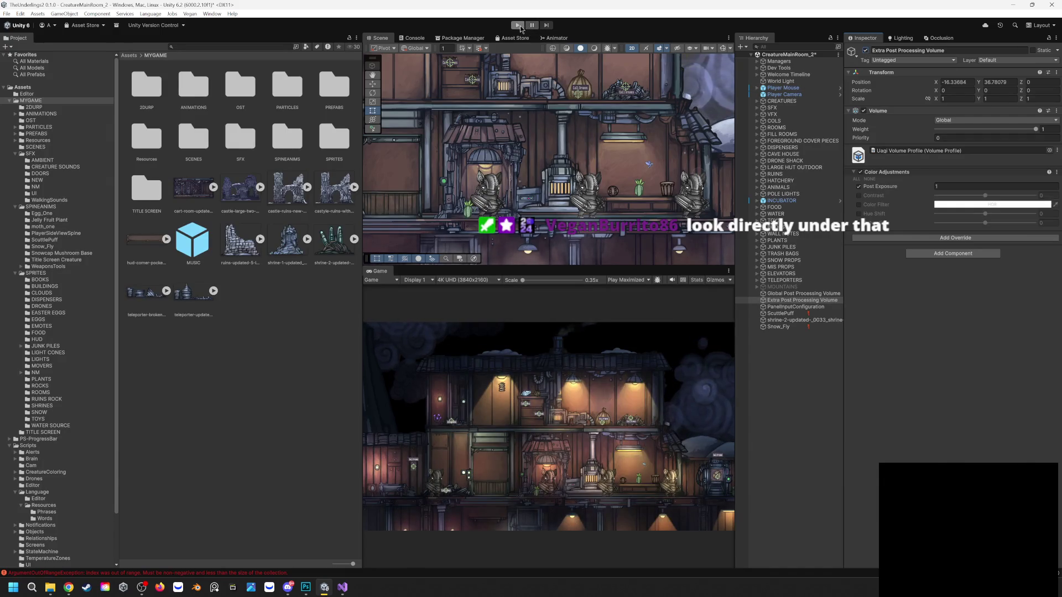
pyautogui.click(519, 26)
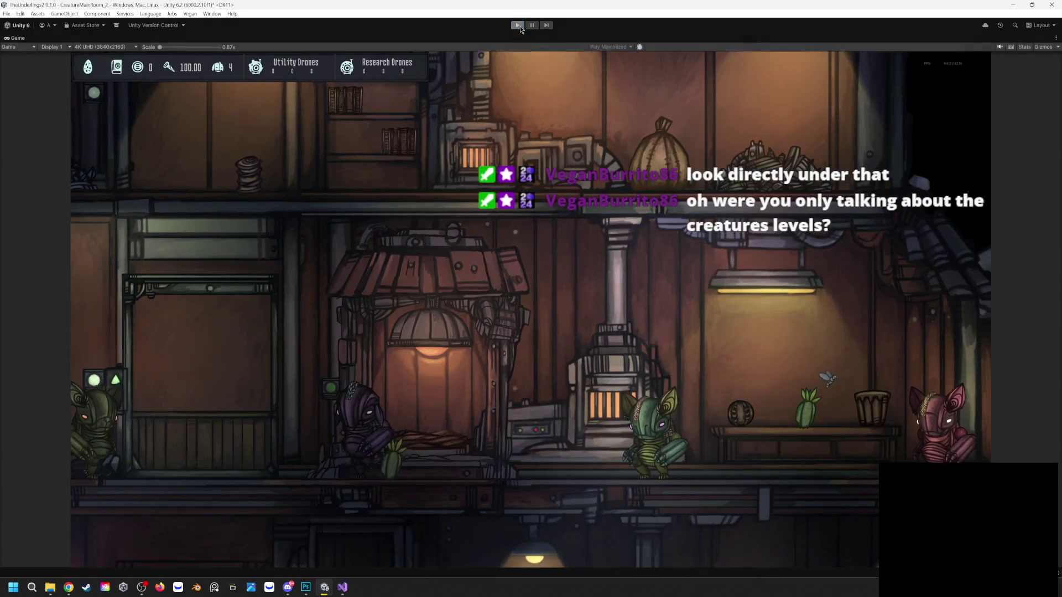
# Stop and restart Play mode a few times to inspect the creatures
pyautogui.hotkey('ctrl', 'p')
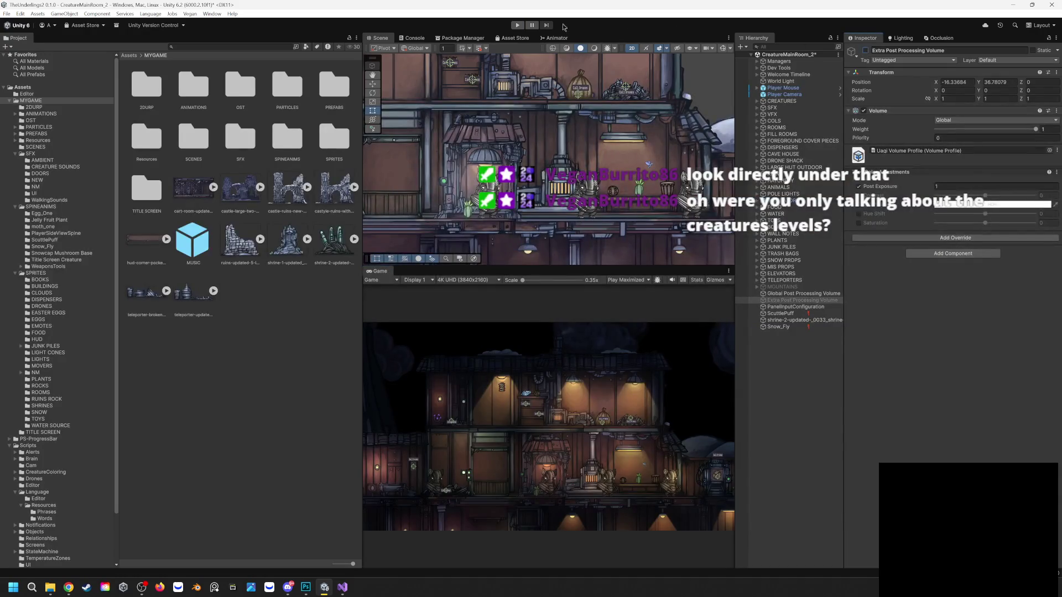
pyautogui.click(517, 26)
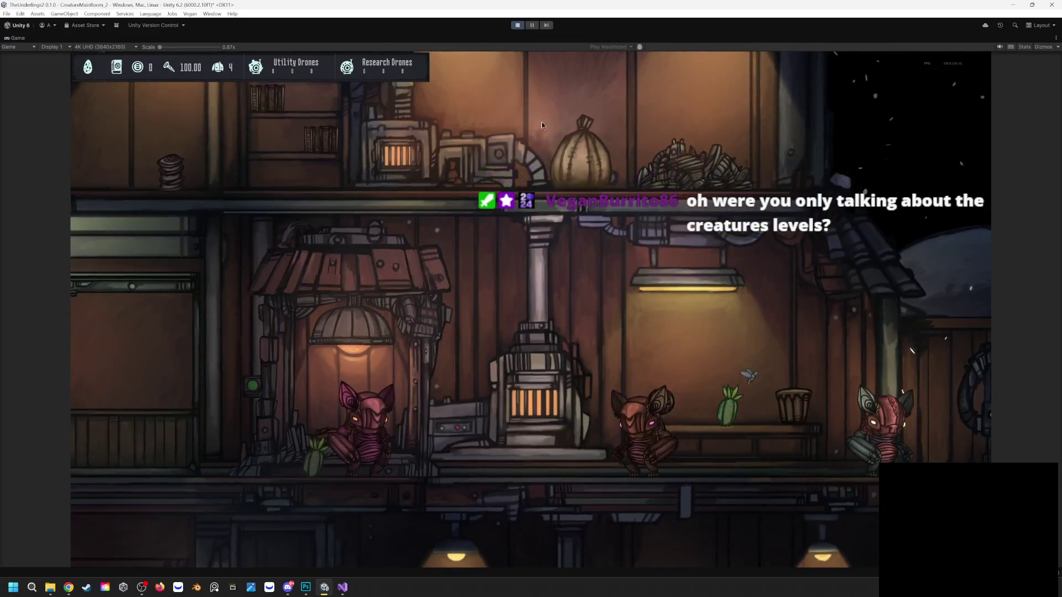
pyautogui.click(518, 25)
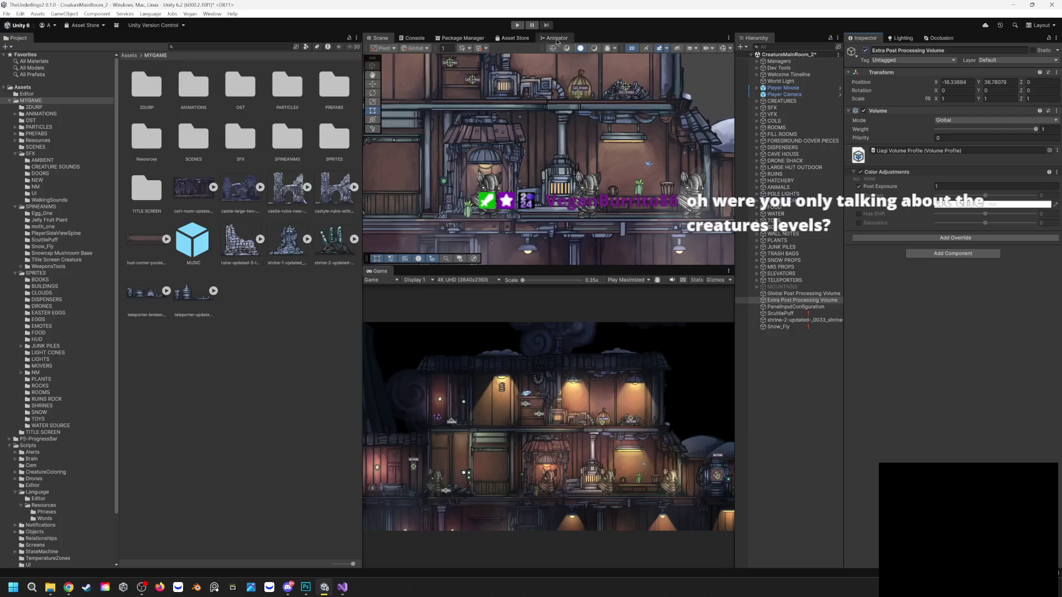
pyautogui.click(518, 25)
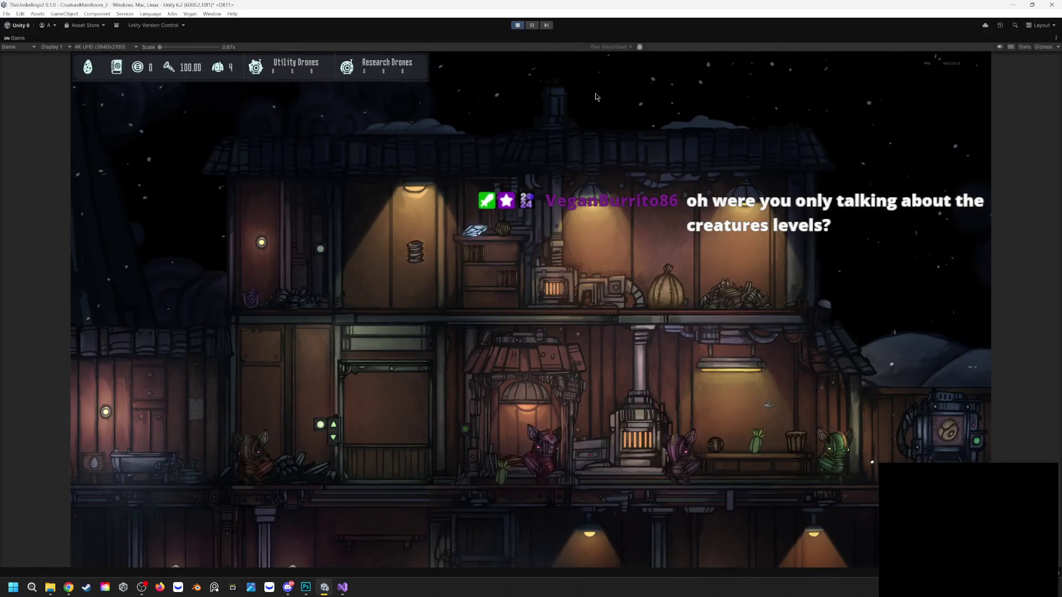
pyautogui.scroll(4, 778, 478)
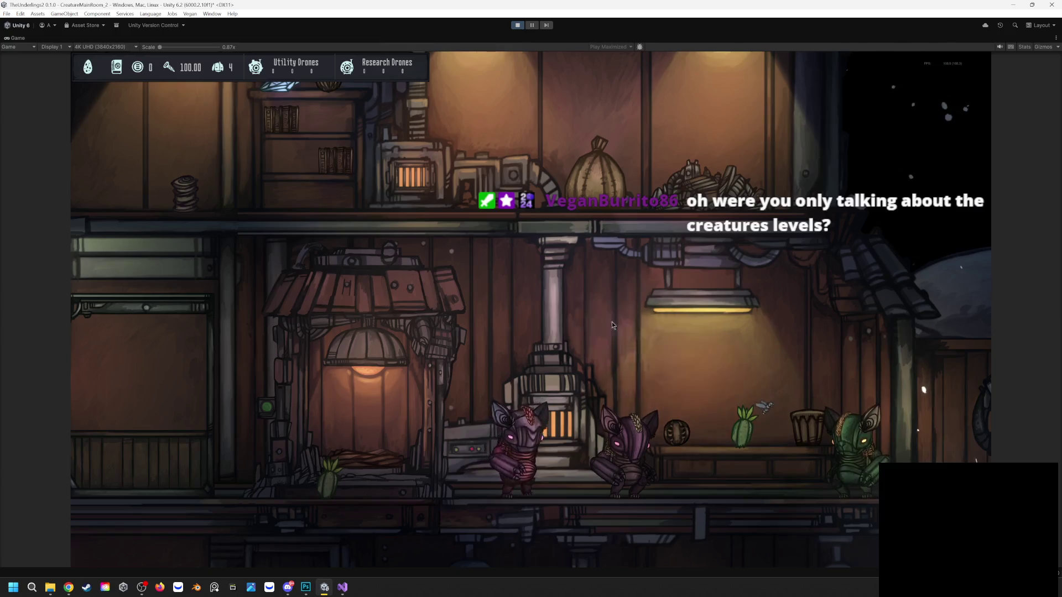
pyautogui.click(518, 25)
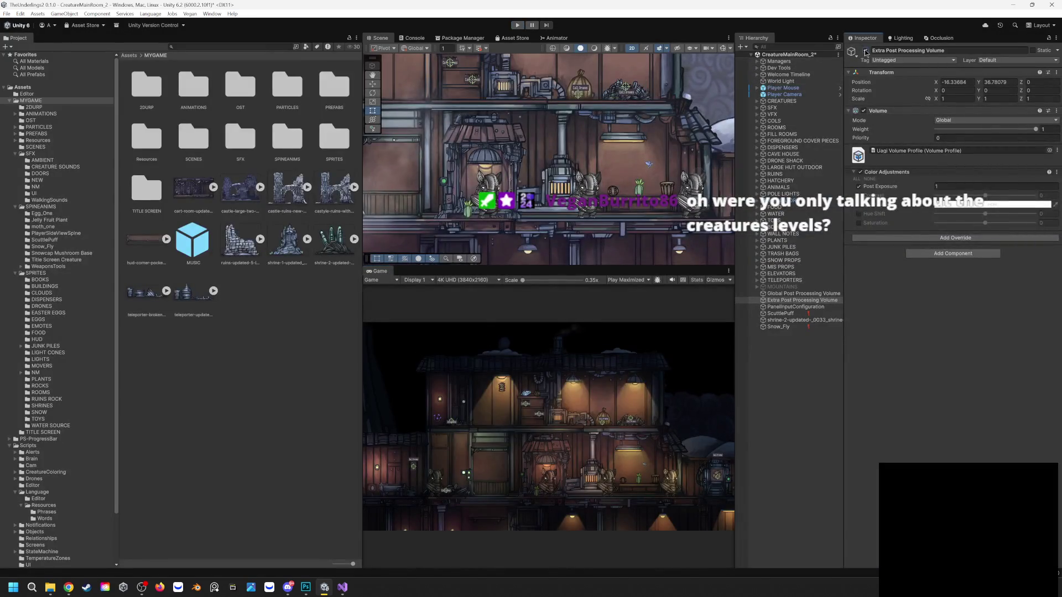
# Toggle the Extra Post Processing Volume repeatedly to compare the scene with and without it
pyautogui.click(866, 50)
pyautogui.click(867, 51)
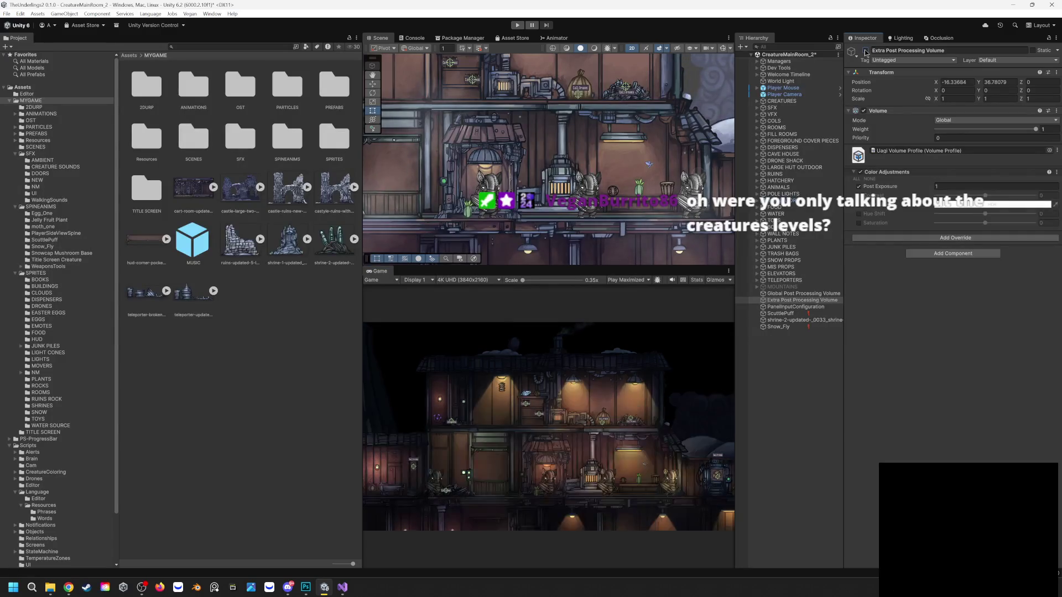
pyautogui.click(866, 51)
pyautogui.click(866, 51)
pyautogui.click(867, 51)
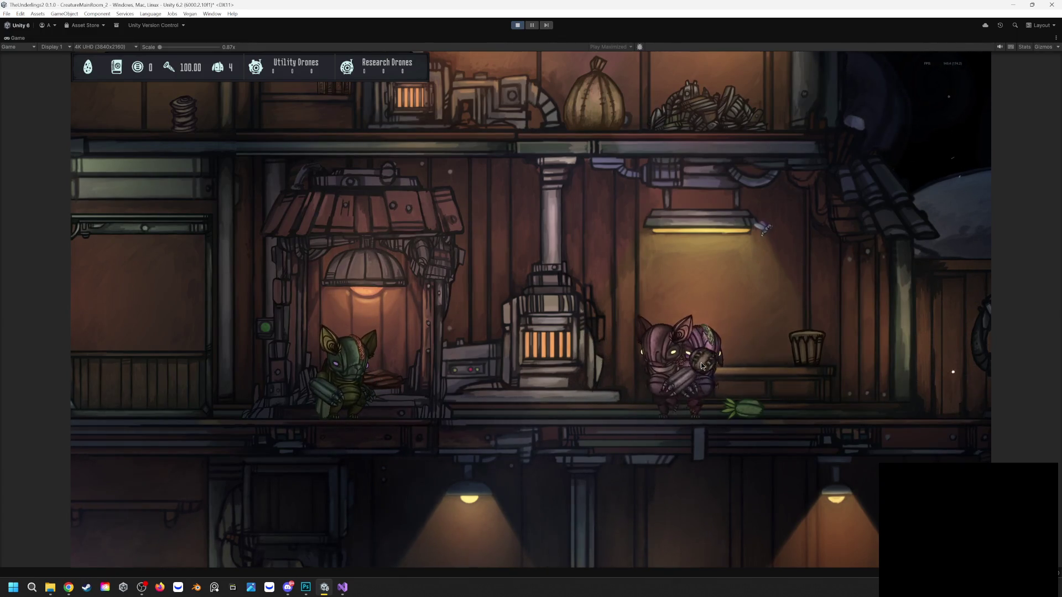
# Hand the green leaf to the purple creature and pan around the room with WASD, then stop
pyautogui.moveTo(744, 408)
pyautogui.mouseDown()
pyautogui.moveTo(733, 403)
pyautogui.moveTo(770, 357)
pyautogui.moveTo(807, 371)
pyautogui.moveTo(915, 346)
pyautogui.moveTo(569, 342)
pyautogui.mouseUp()
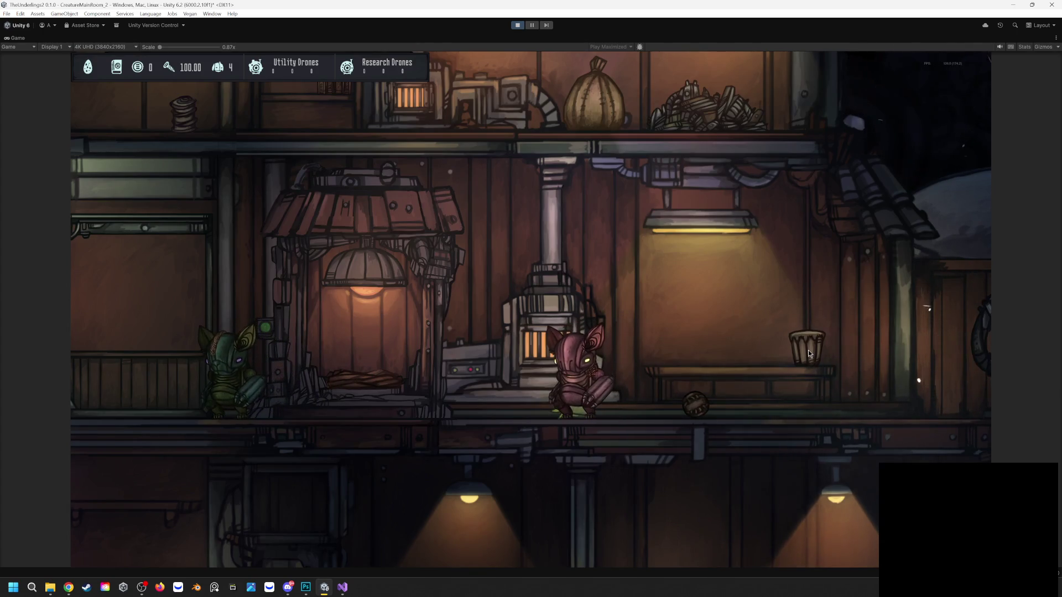
pyautogui.press('a')
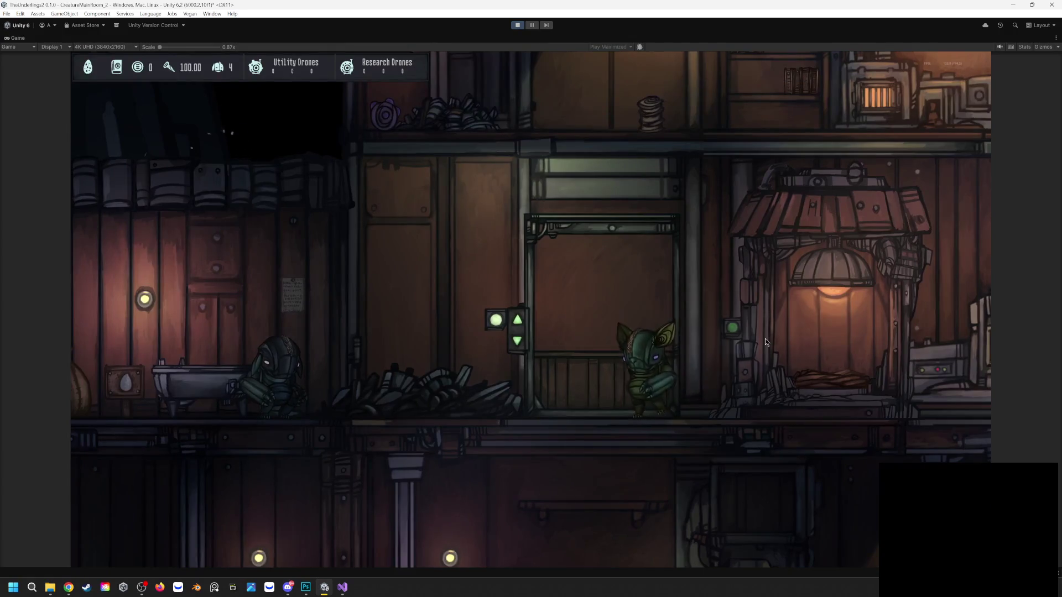
pyautogui.press('a')
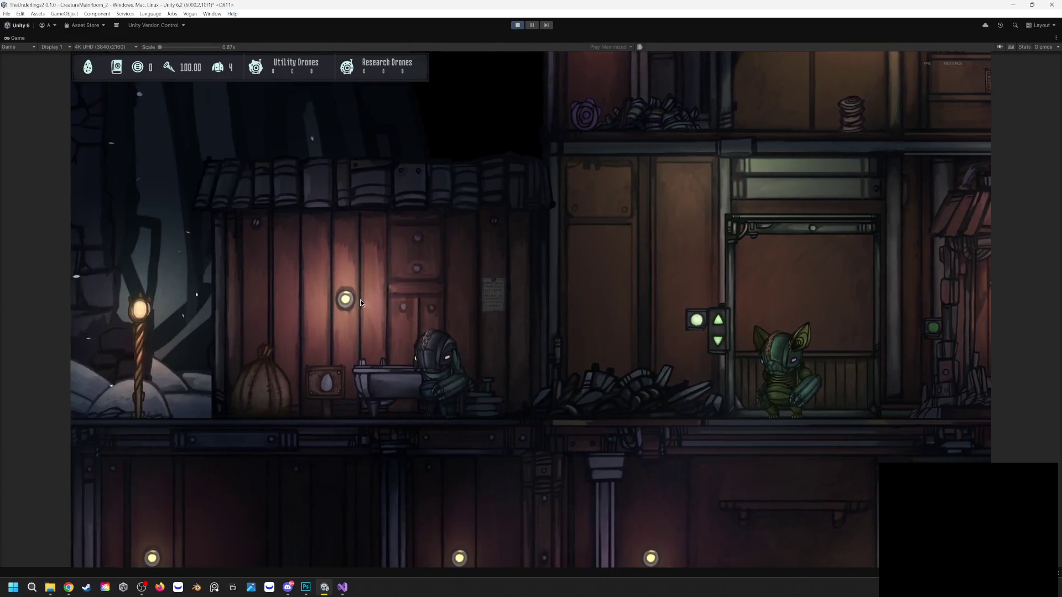
pyautogui.press('d')
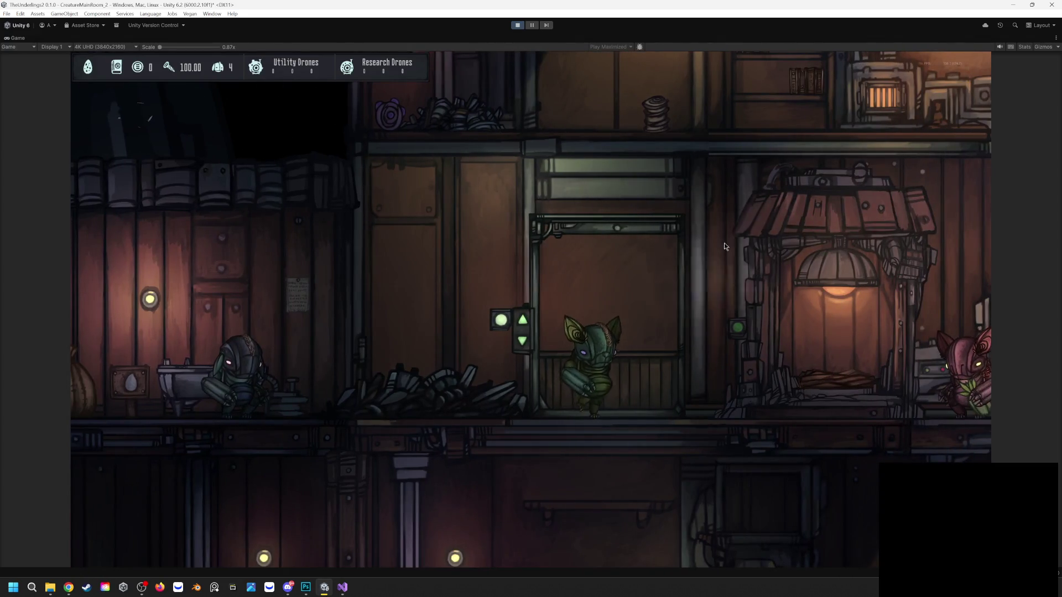
pyautogui.press('d')
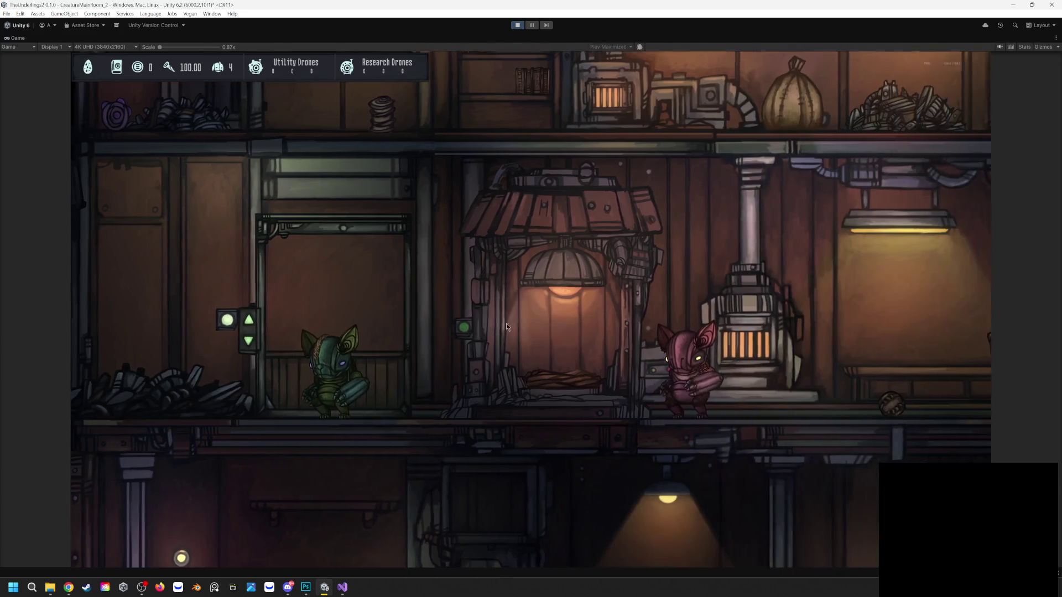
pyautogui.press('w')
pyautogui.press('a')
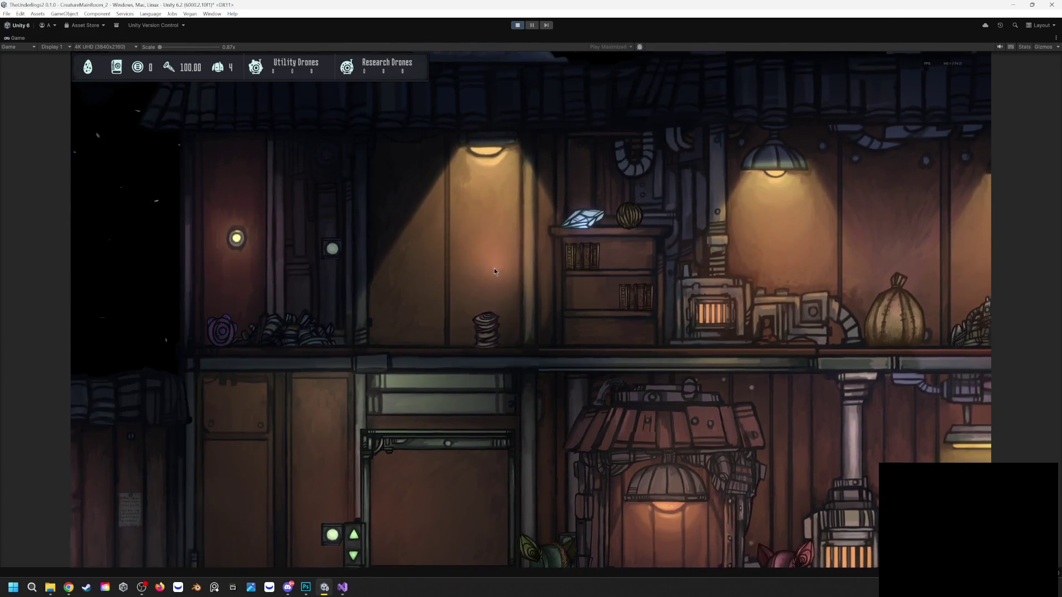
pyautogui.scroll(-3, 491, 264)
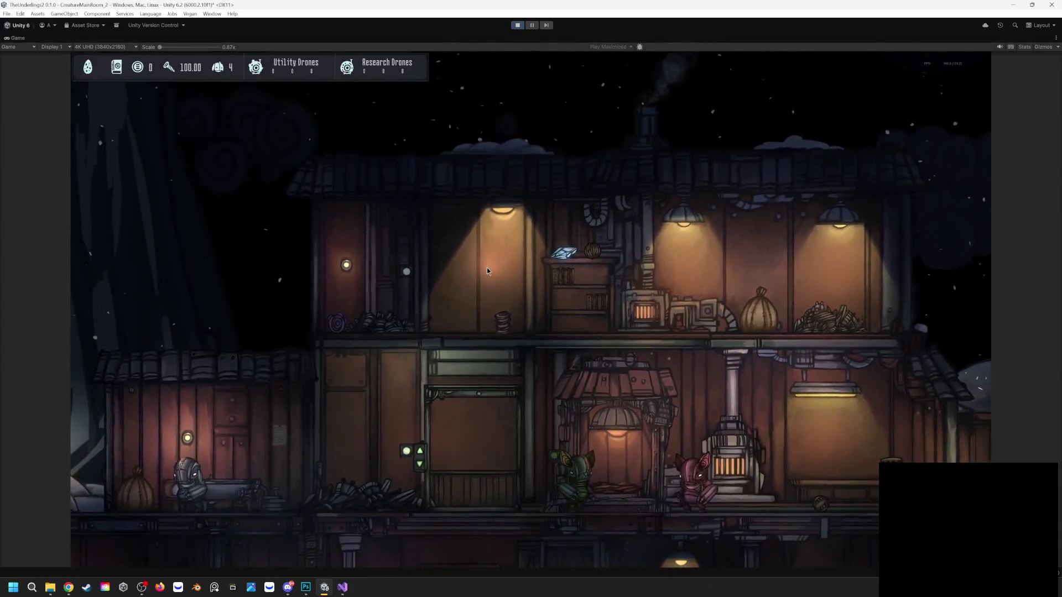
pyautogui.press('a')
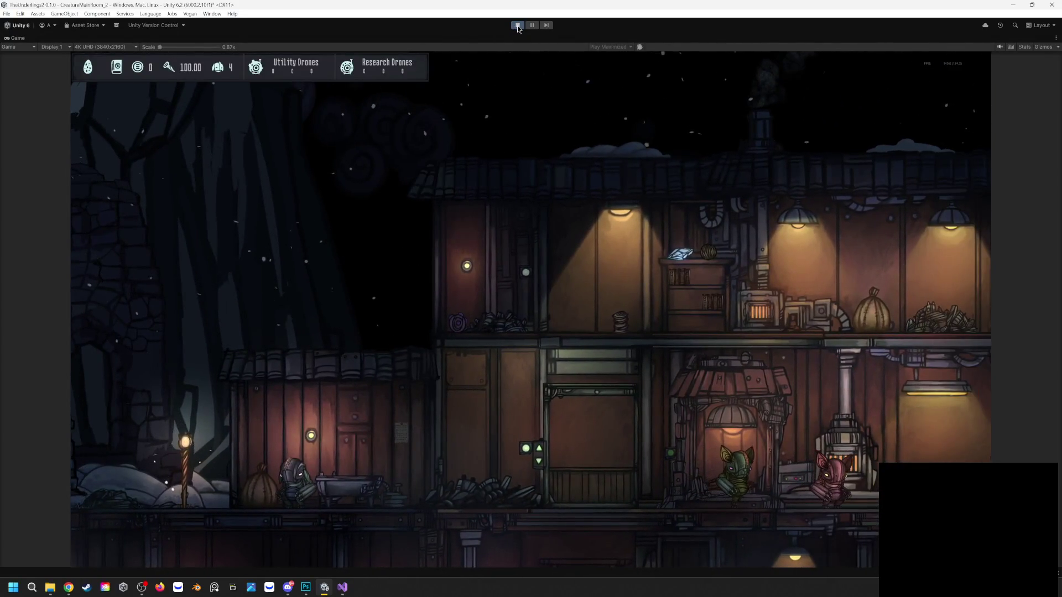
pyautogui.click(517, 25)
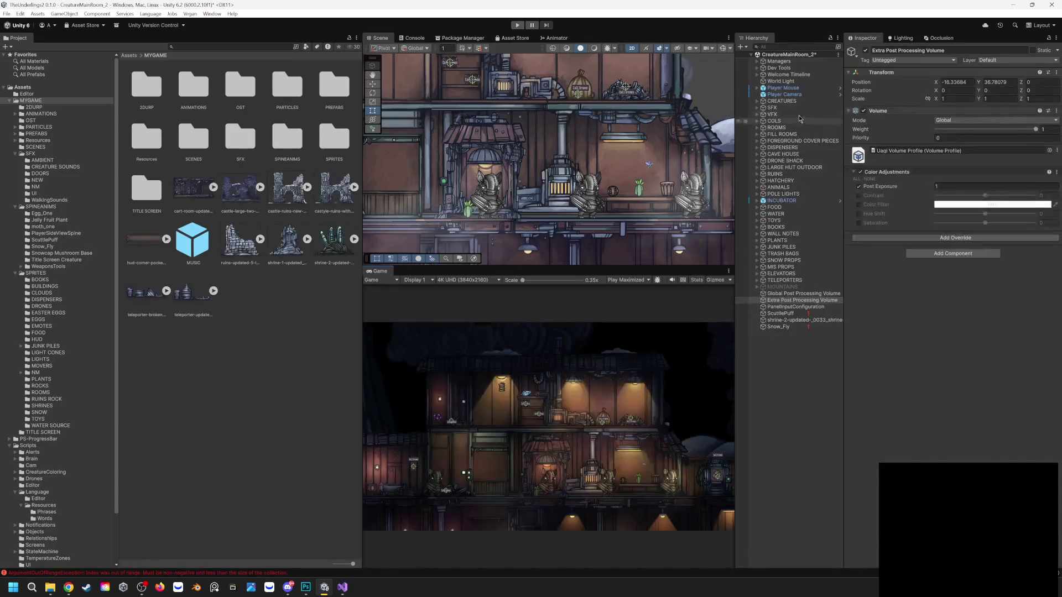
# Start and stop Play mode twice to check the volume's effect at startup
pyautogui.click(518, 26)
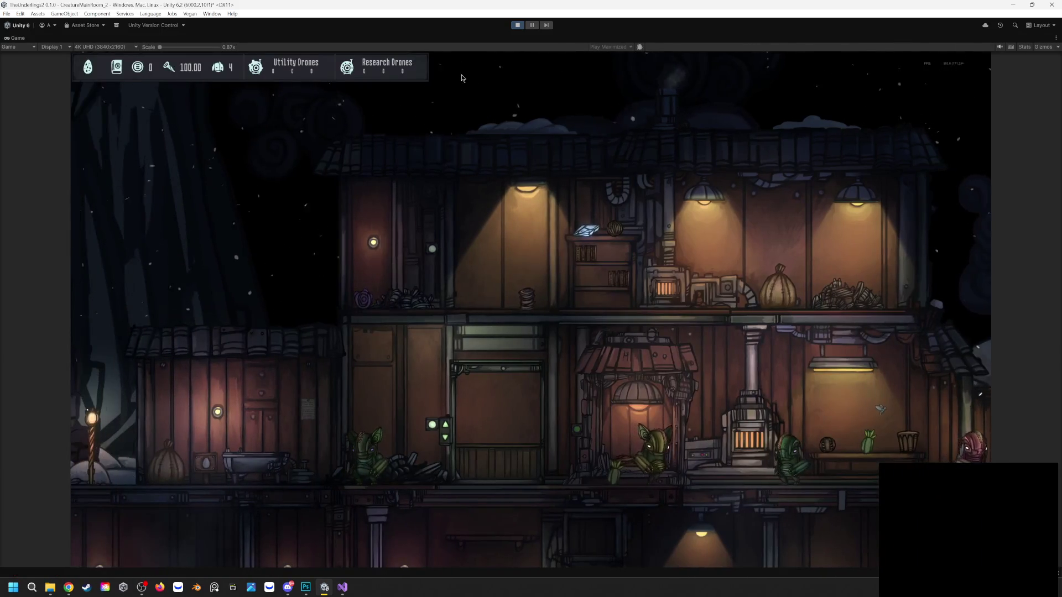
pyautogui.click(517, 25)
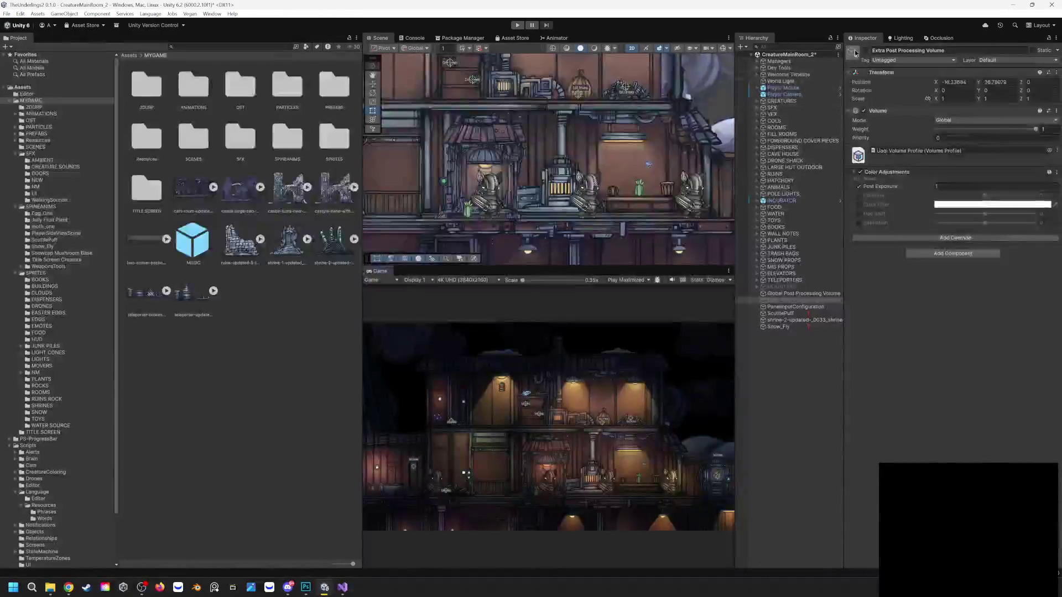
pyautogui.click(518, 26)
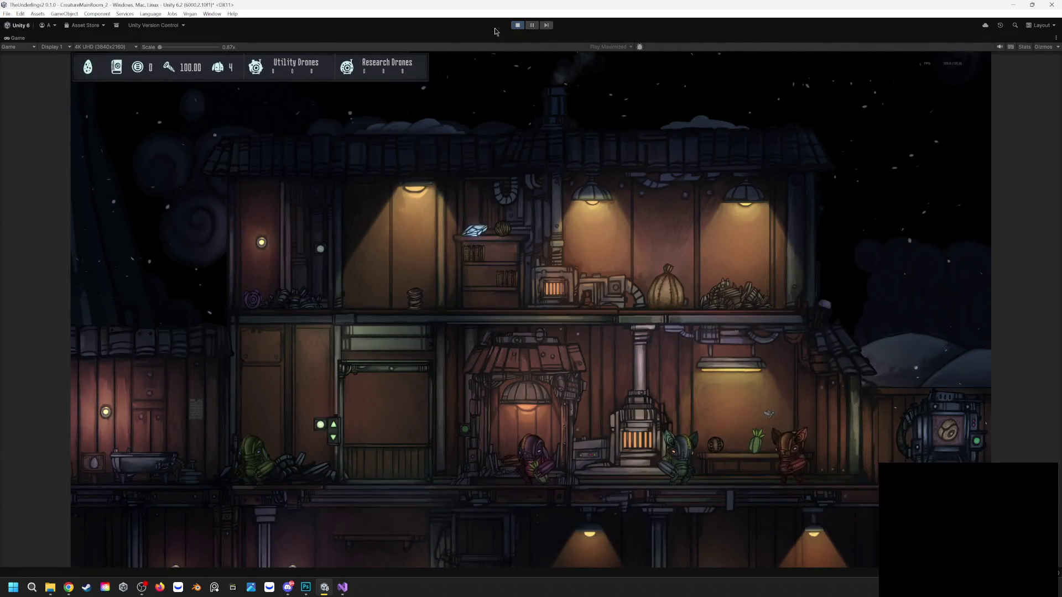
pyautogui.click(518, 27)
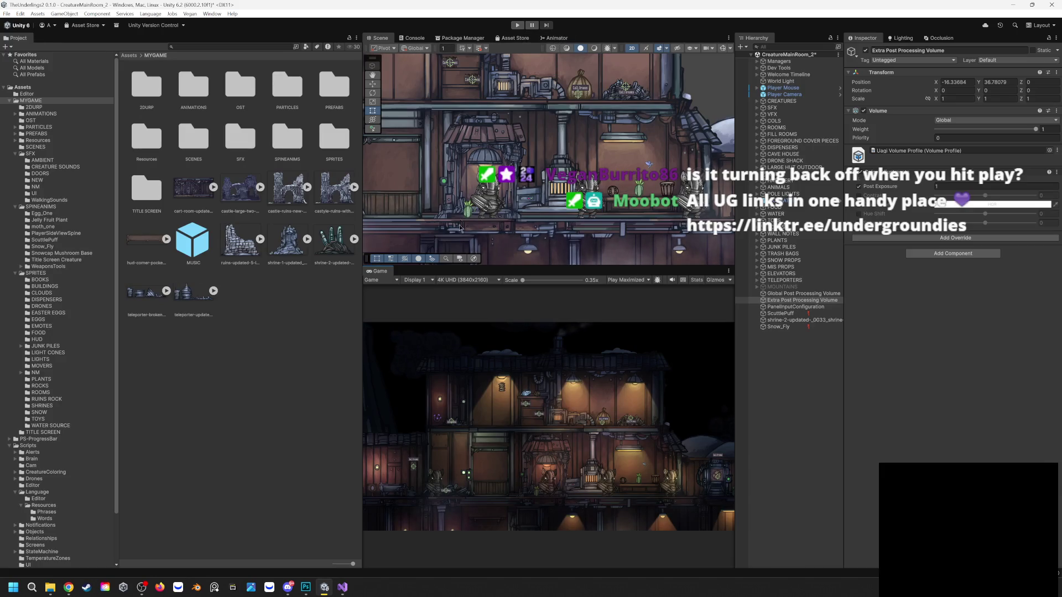
# Switch the play mode display to Play Focused and test-run the game
pyautogui.click(634, 280)
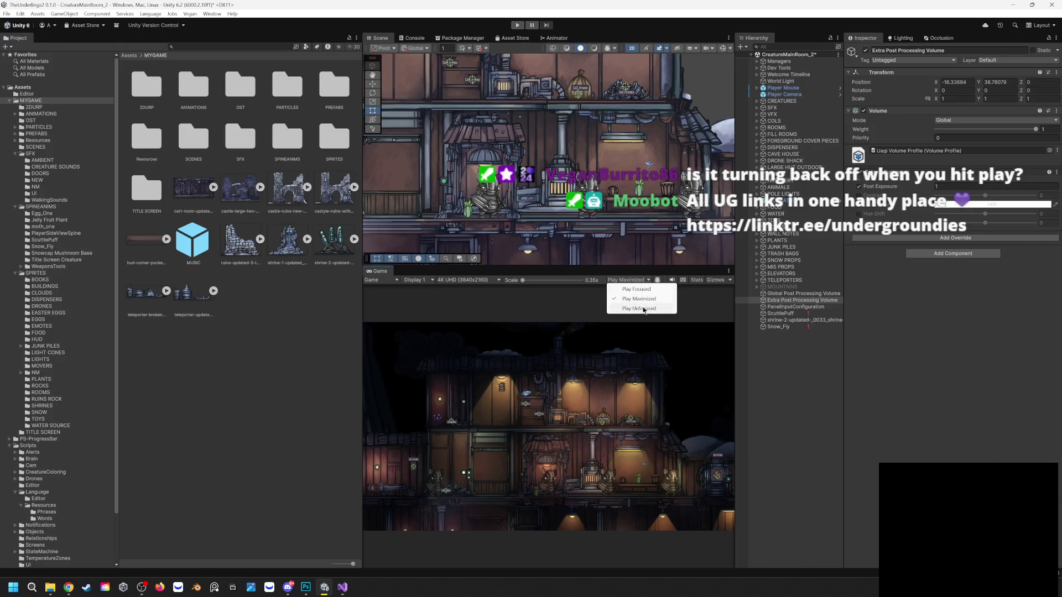
pyautogui.click(645, 289)
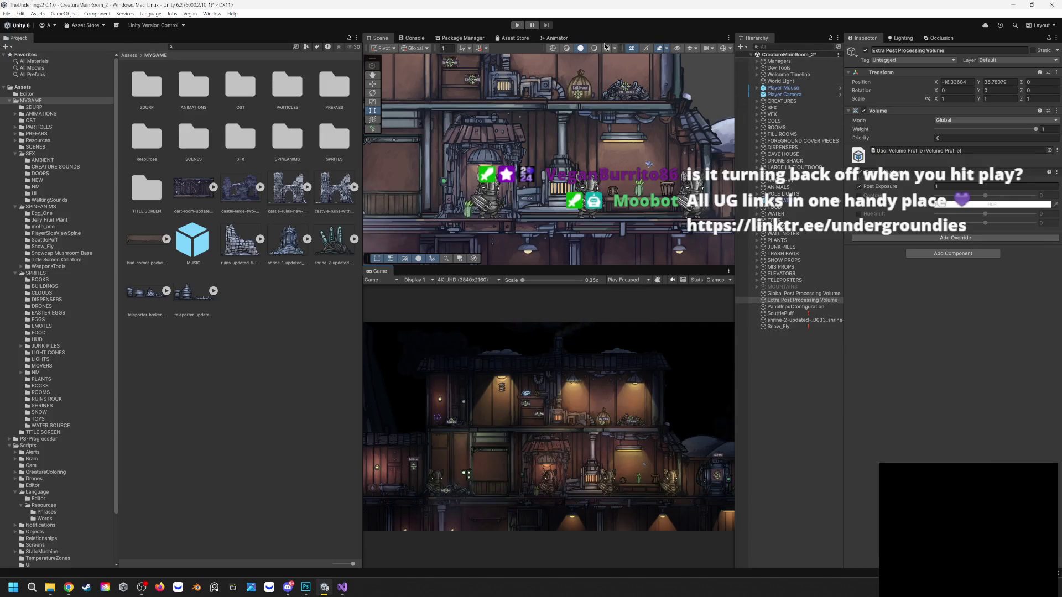
pyautogui.click(516, 26)
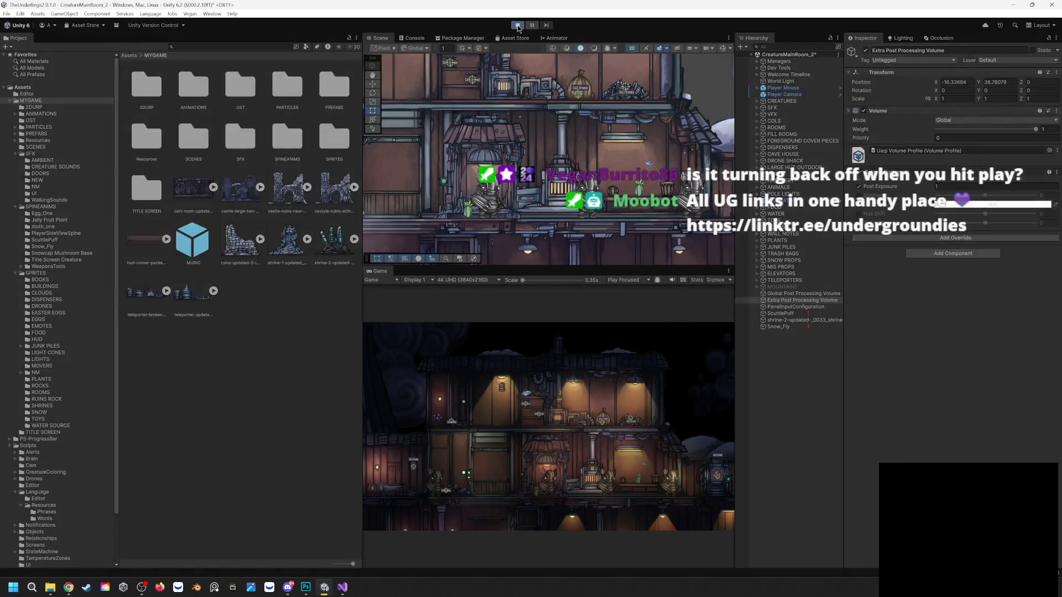
pyautogui.click(518, 26)
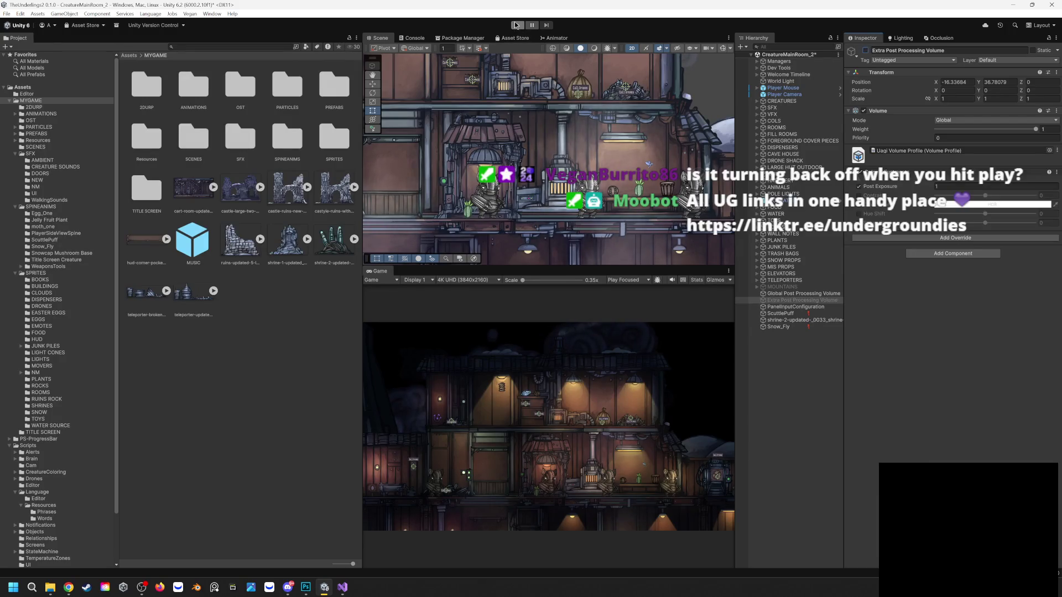
# Turn the Extra Post Processing Volume back on and restart Play mode to see if it applies
pyautogui.click(866, 51)
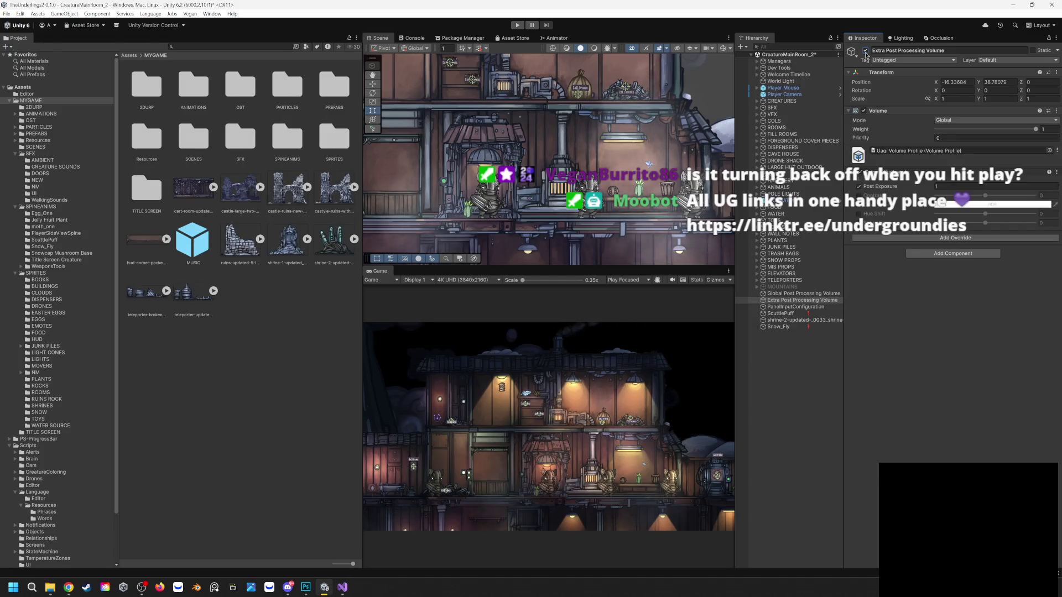
pyautogui.click(518, 25)
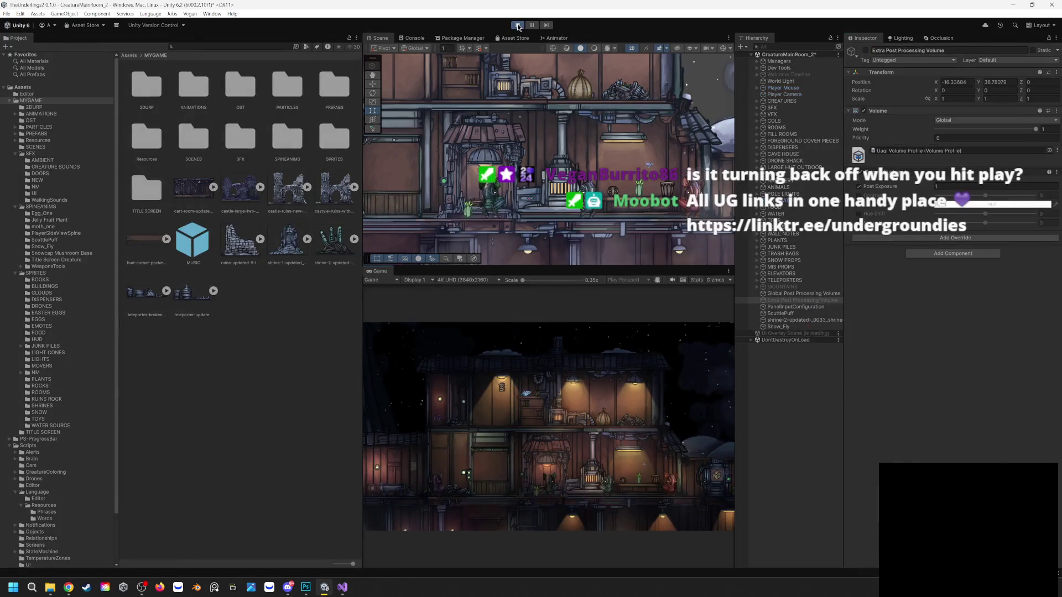
pyautogui.click(517, 26)
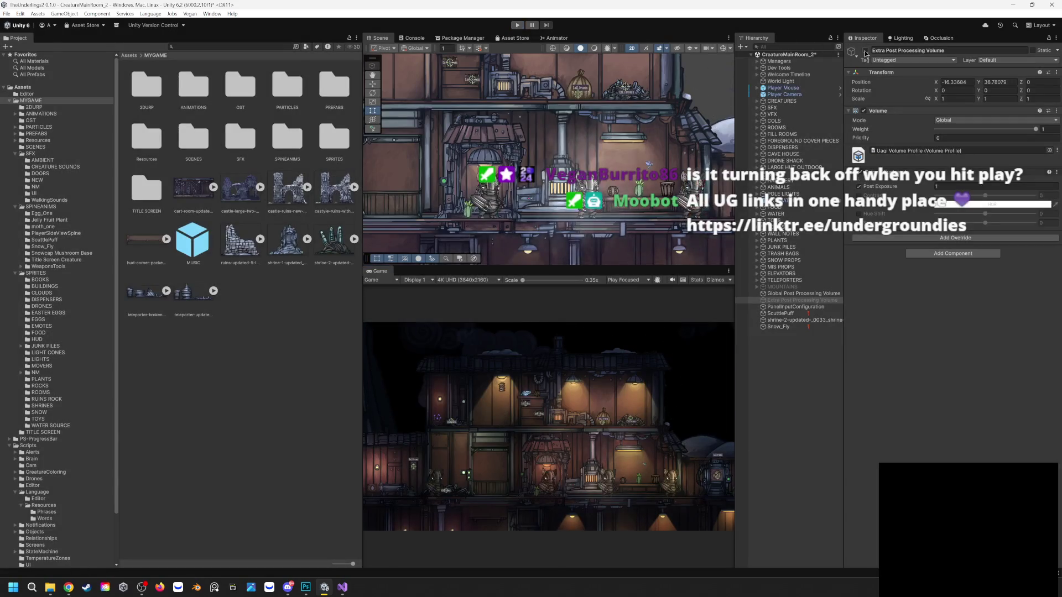
pyautogui.click(517, 26)
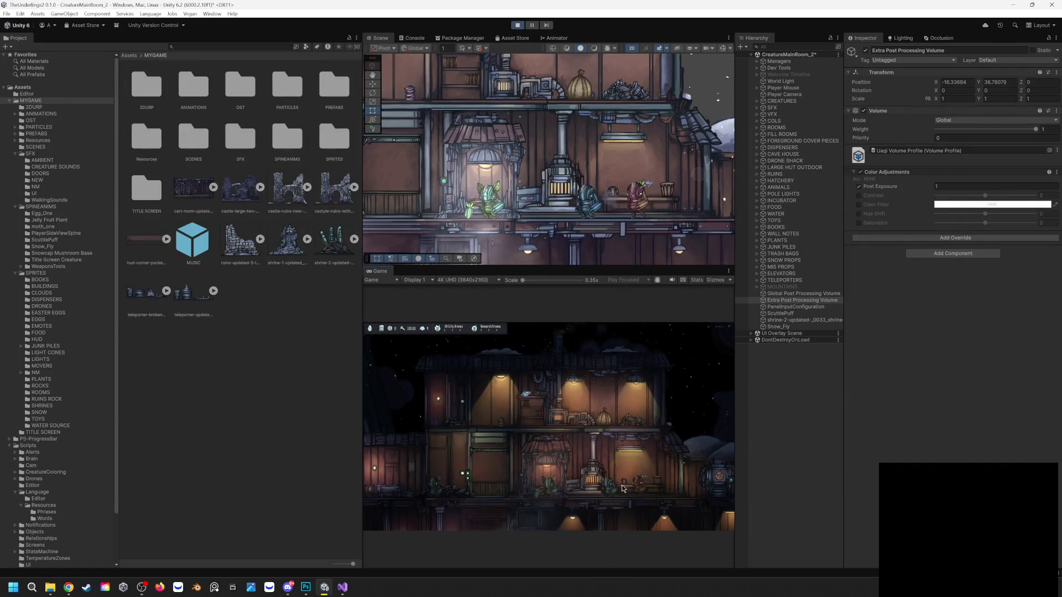
pyautogui.scroll(5, 622, 485)
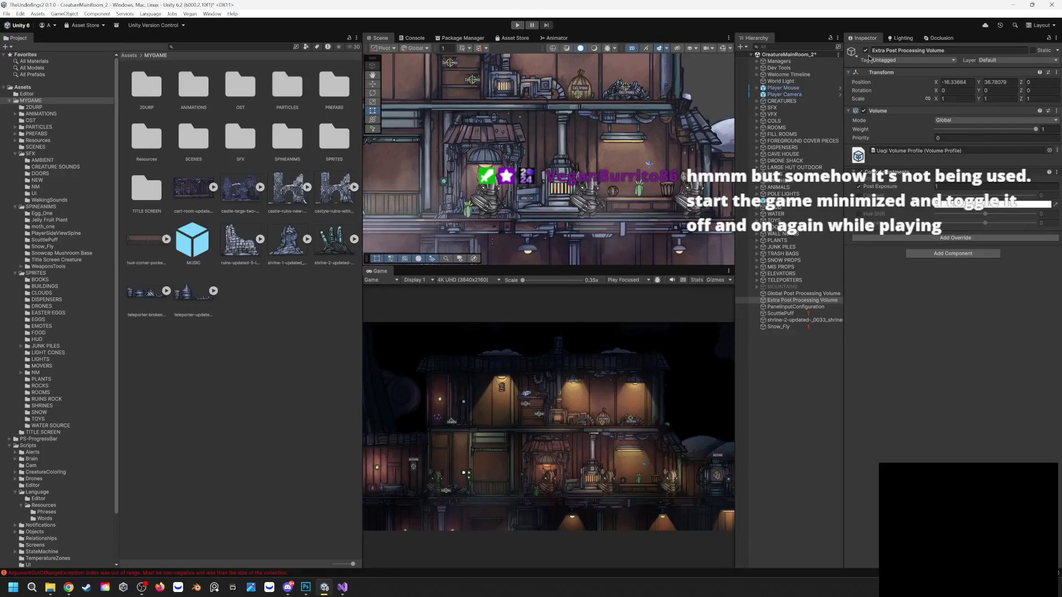
pyautogui.click(516, 26)
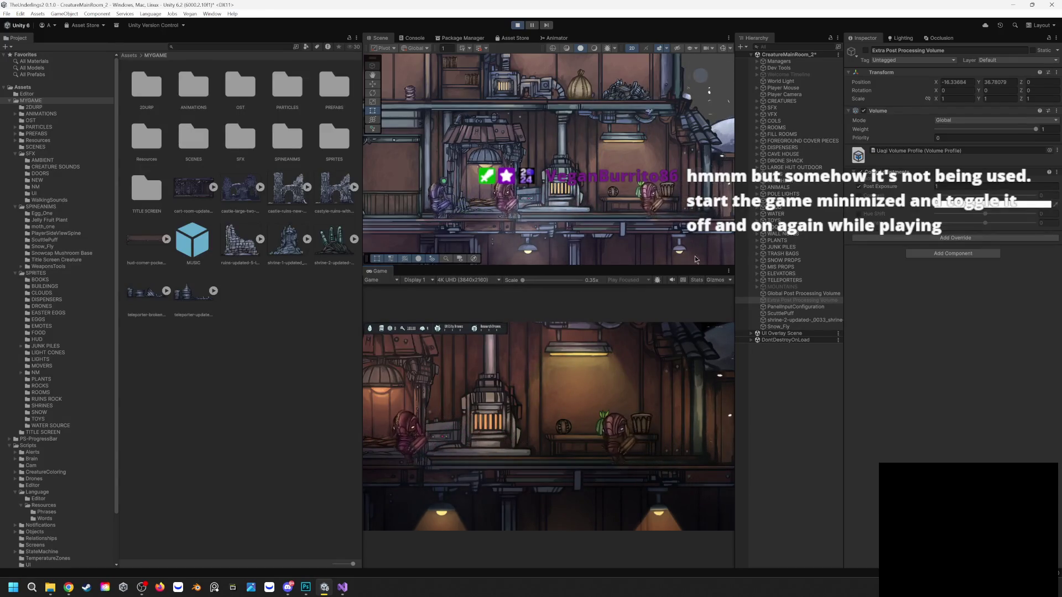
pyautogui.click(866, 50)
# Toggle the Extra Post Processing Volume on and off during play to compare brightness
pyautogui.click(866, 51)
pyautogui.click(866, 51)
pyautogui.click(866, 51)
pyautogui.click(866, 51)
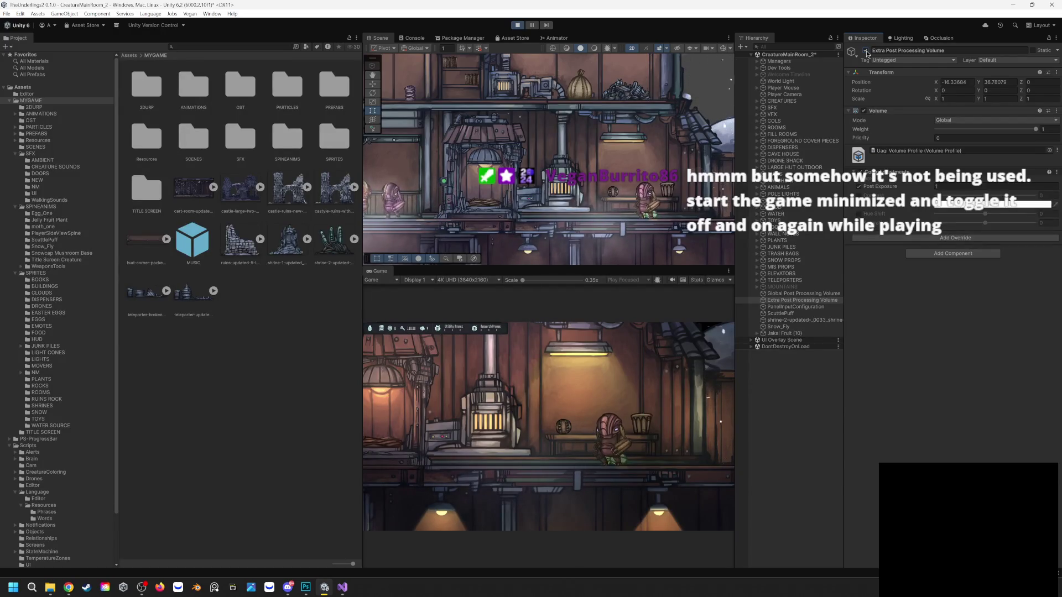
pyautogui.click(866, 51)
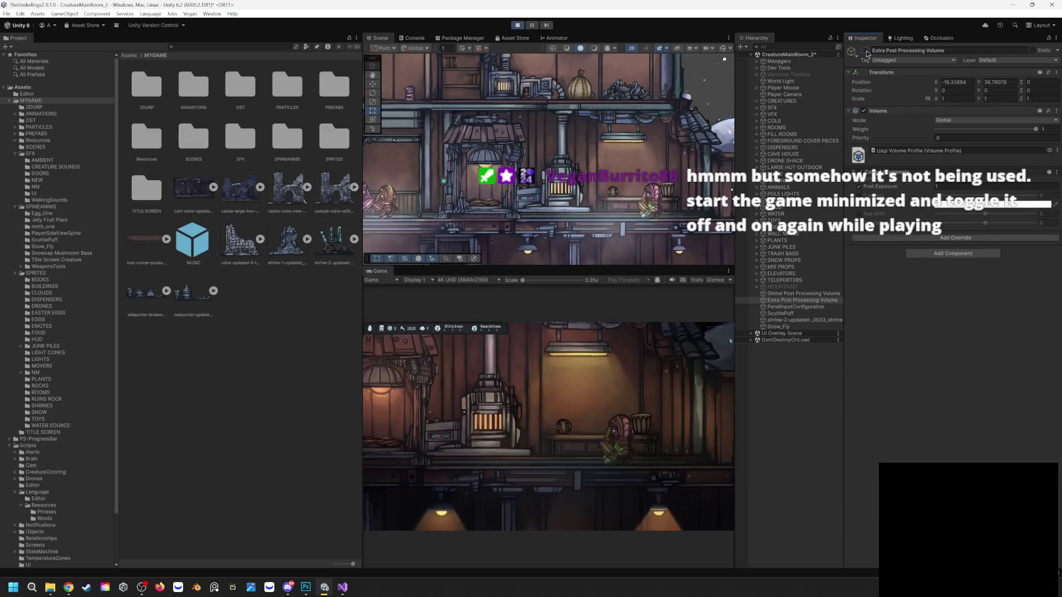
pyautogui.click(867, 51)
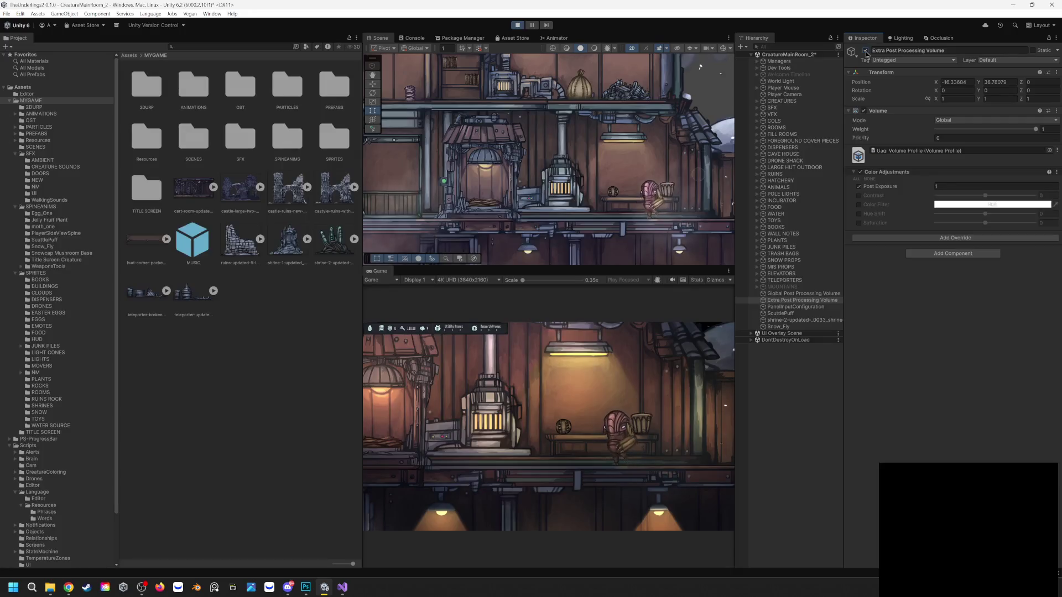
pyautogui.click(866, 51)
pyautogui.click(866, 51)
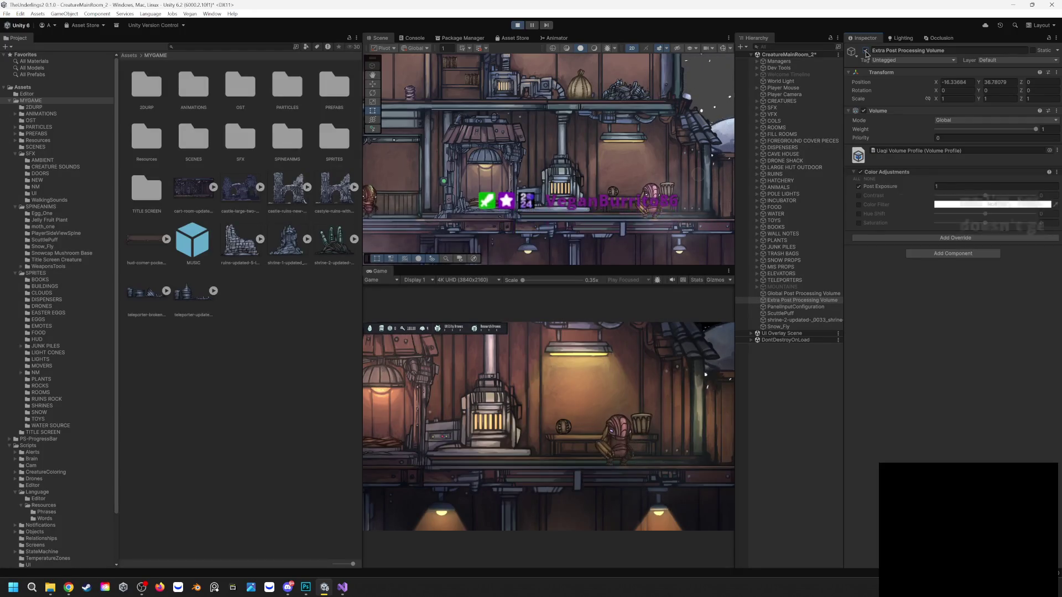
pyautogui.click(867, 51)
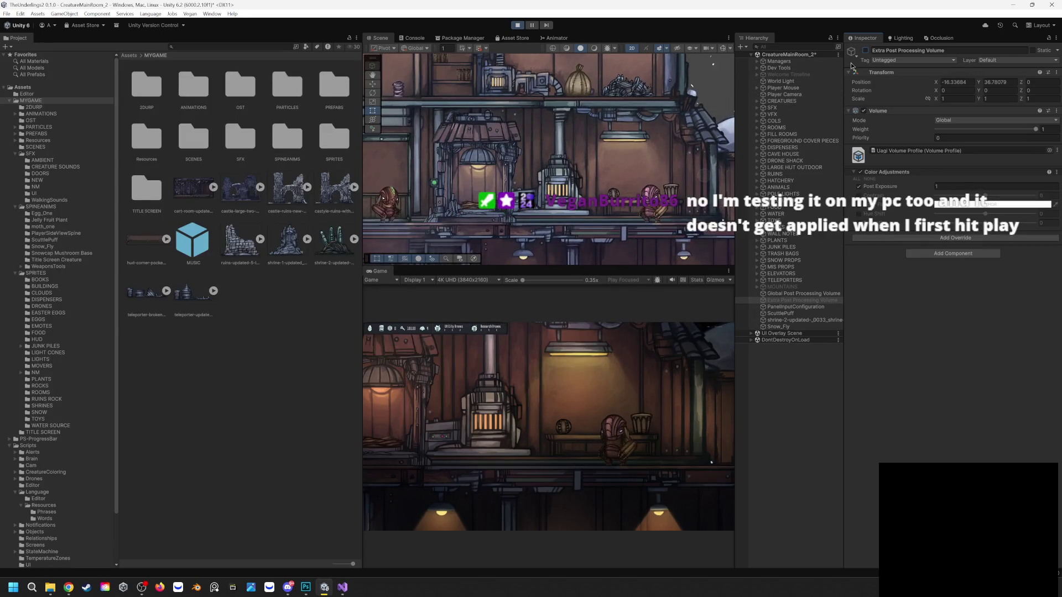
# Flick the volume on and off again in quick succession for another brightness comparison
pyautogui.click(866, 51)
pyautogui.click(865, 51)
pyautogui.click(866, 50)
pyautogui.click(865, 51)
pyautogui.click(865, 51)
pyautogui.click(866, 51)
pyautogui.click(865, 51)
pyautogui.click(865, 51)
pyautogui.click(866, 51)
pyautogui.click(865, 51)
pyautogui.click(865, 51)
# Leave the Extra Post Processing Volume disabled, stop the game and bring up Photoshop
pyautogui.click(865, 51)
pyautogui.click(864, 51)
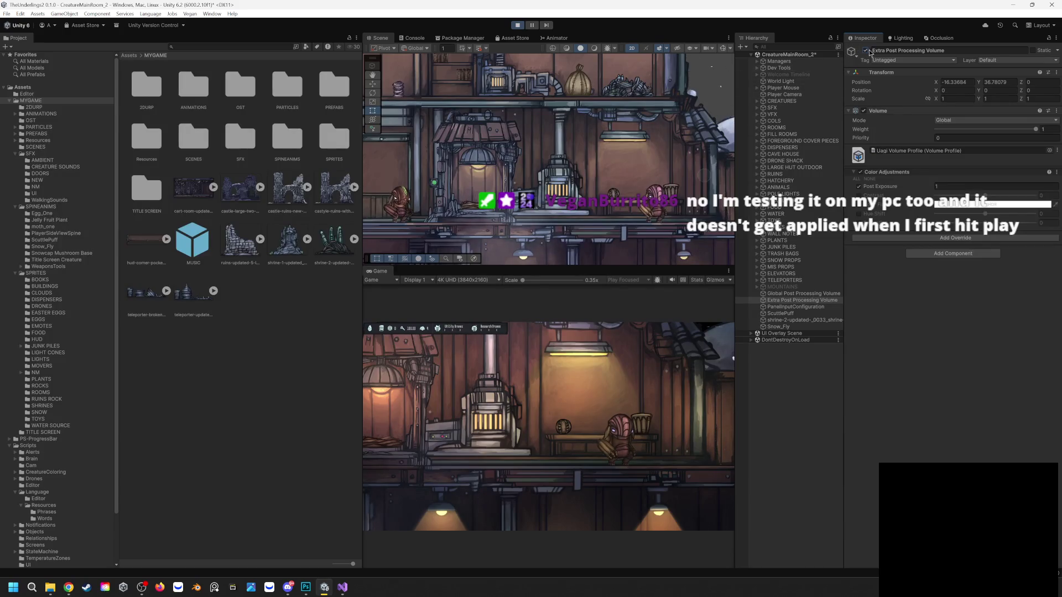
pyautogui.click(866, 51)
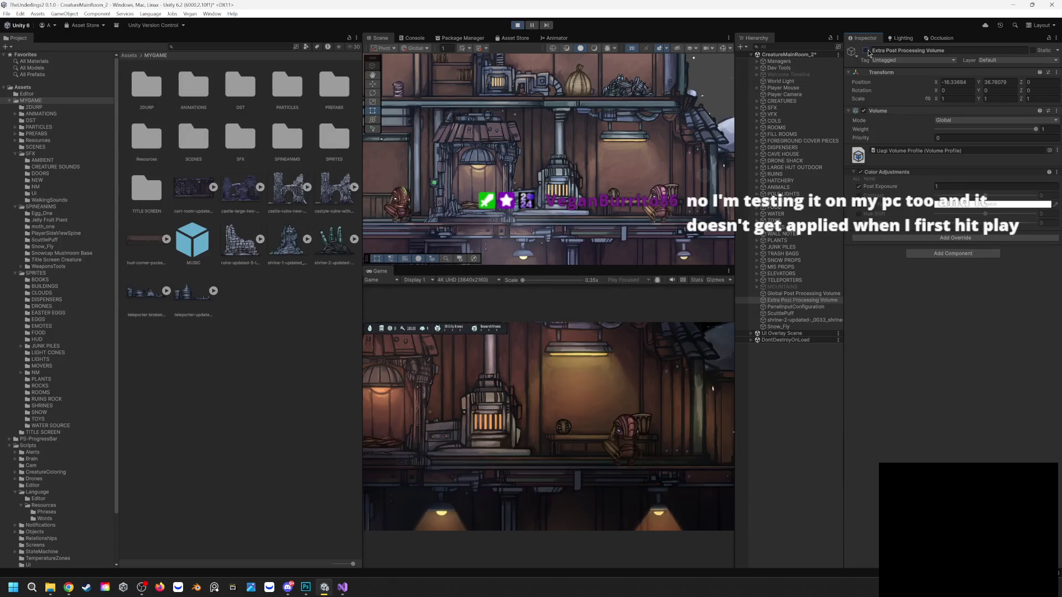
pyautogui.click(517, 27)
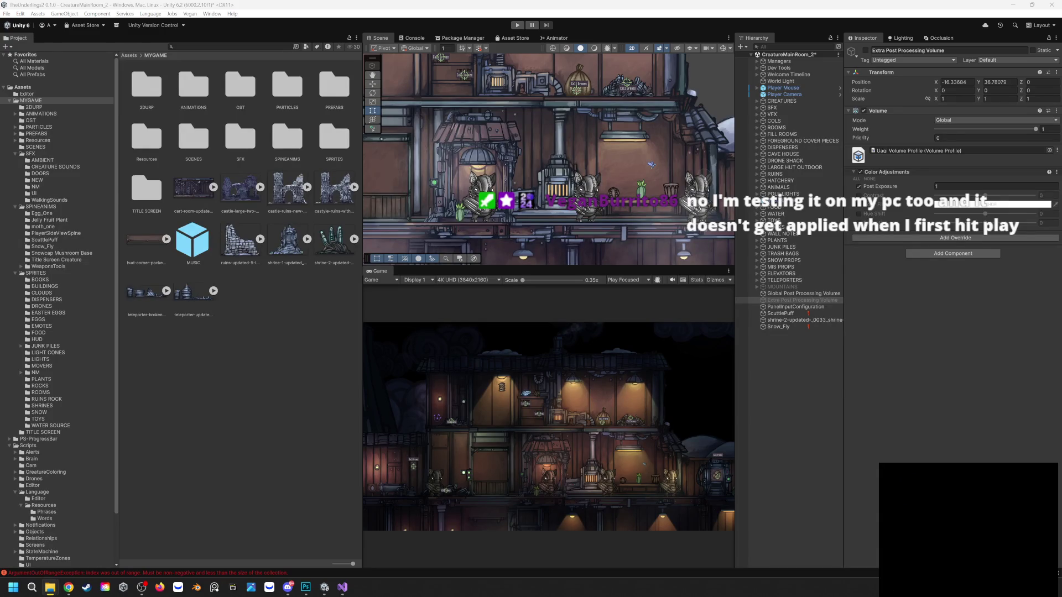
pyautogui.click(306, 588)
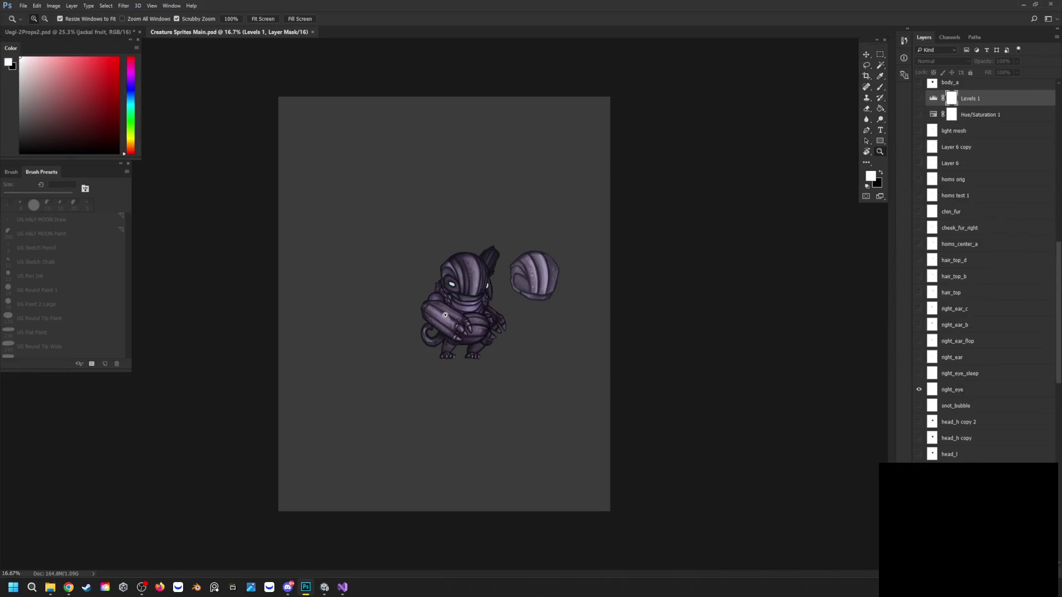
# Make Levels 1 visible and set its input levels to 0, 0.92 and 126
pyautogui.click(919, 101)
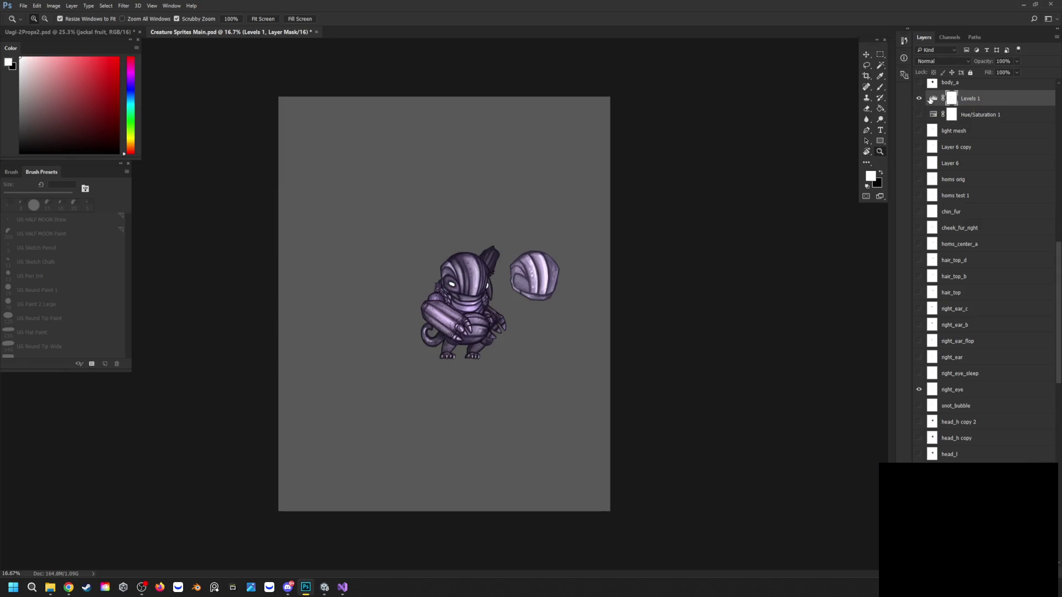
pyautogui.click(934, 99)
pyautogui.doubleClick(932, 99)
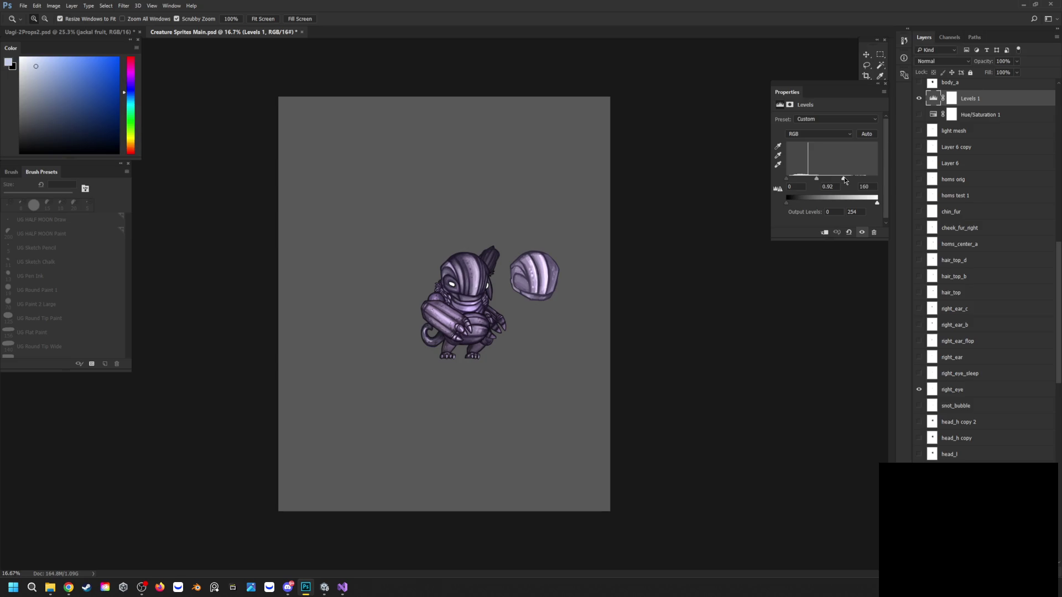
pyautogui.moveTo(844, 180); pyautogui.dragTo(846, 181)
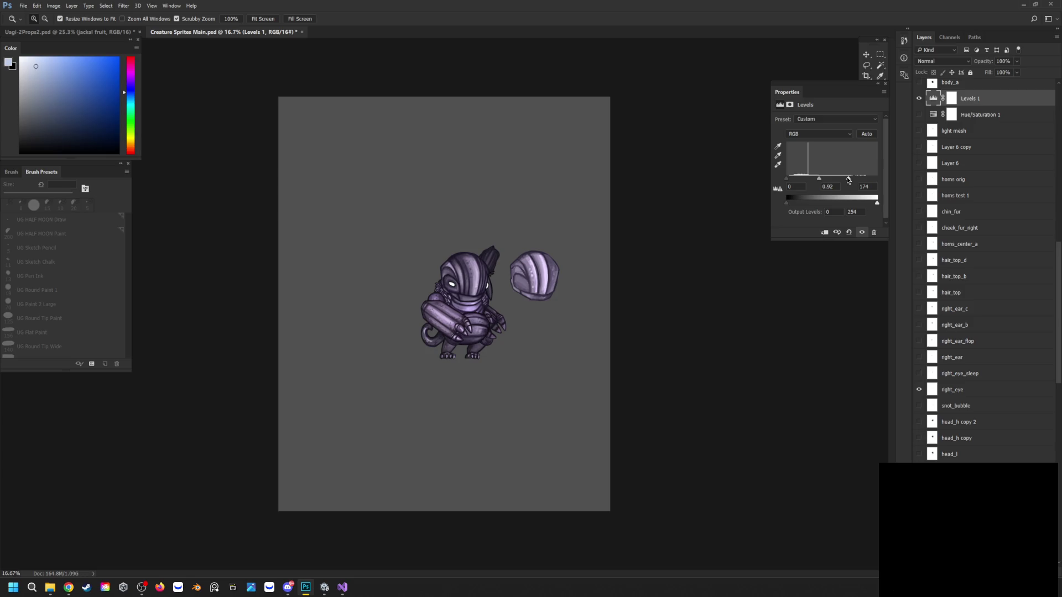
pyautogui.moveTo(846, 179); pyautogui.dragTo(831, 179)
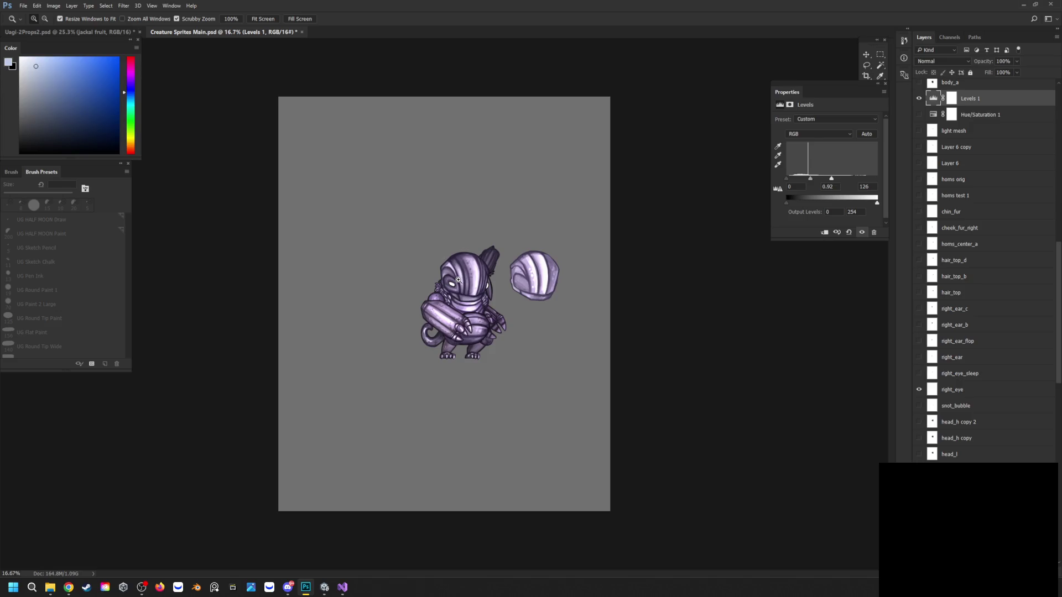
# Zoom in on the creature and raise the Levels 1 white input to about 161
pyautogui.click(458, 280)
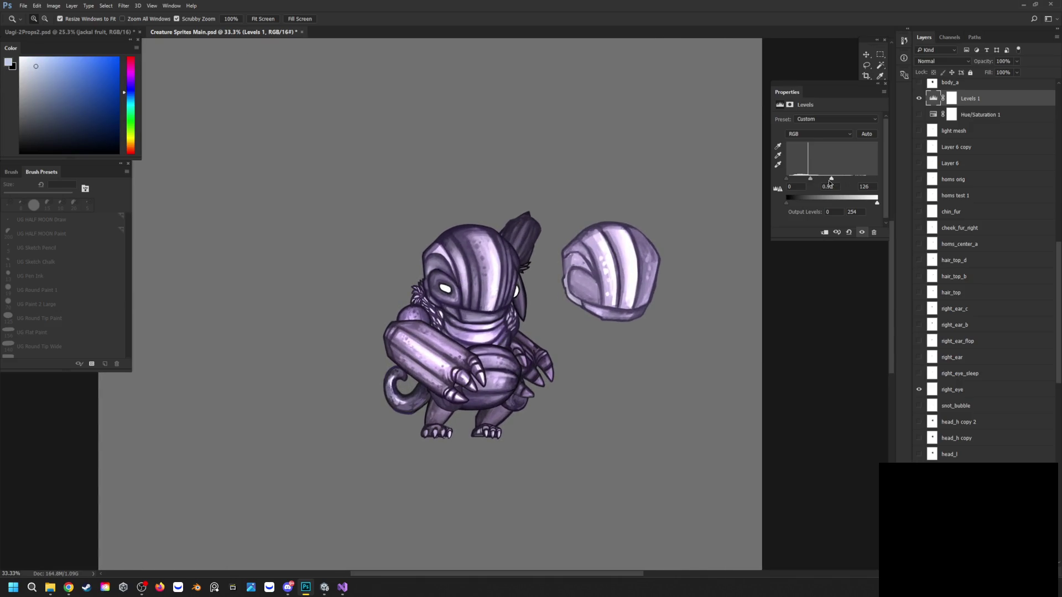
pyautogui.moveTo(830, 181); pyautogui.dragTo(831, 181)
pyautogui.moveTo(831, 181); pyautogui.dragTo(839, 179)
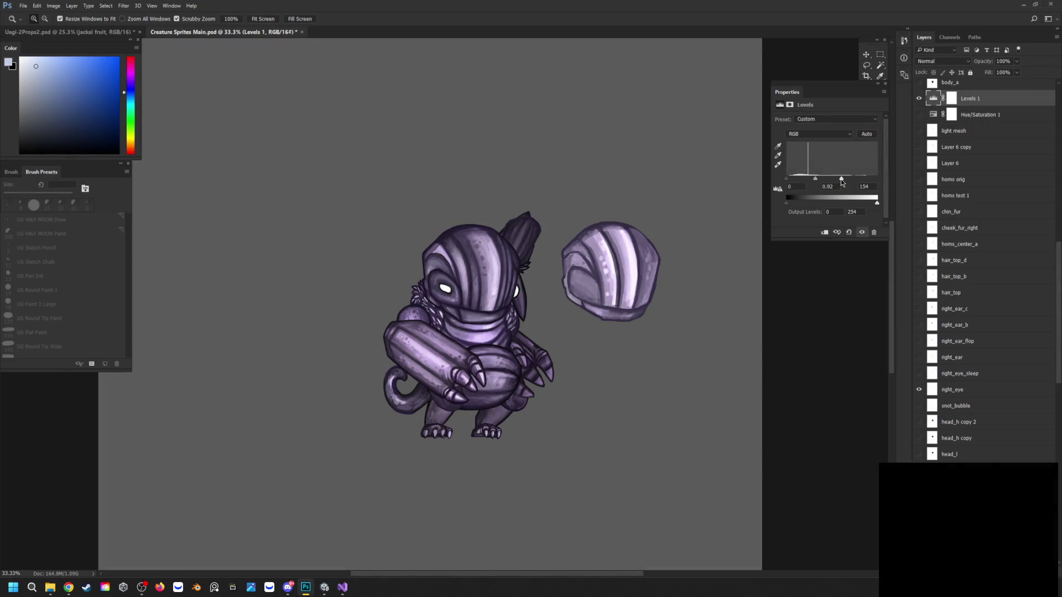
pyautogui.scroll(-5, 492, 266)
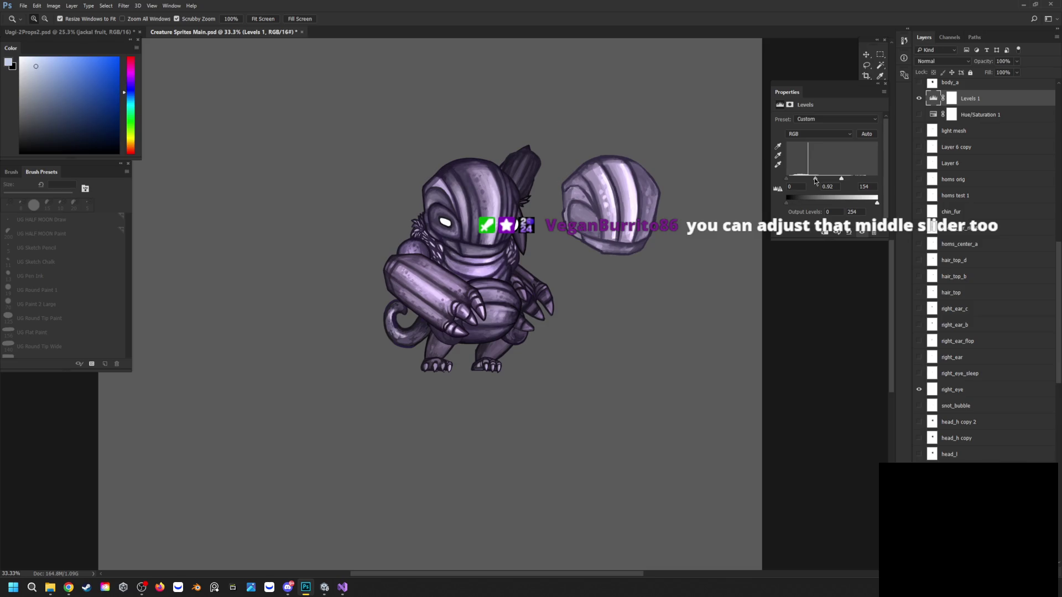
pyautogui.moveTo(844, 178)
pyautogui.mouseDown()
pyautogui.moveTo(857, 178)
pyautogui.moveTo(844, 179)
pyautogui.mouseUp()
# Try midtone values from 0.81 to 1.09, settling on 0.92, then enter white input 173
pyautogui.moveTo(816, 178); pyautogui.dragTo(818, 179)
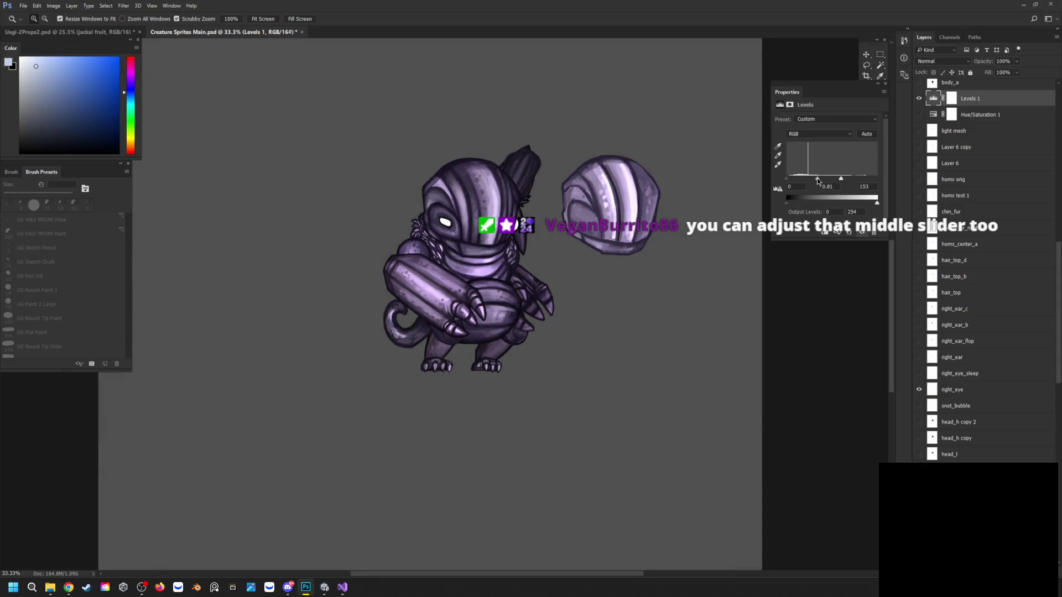
pyautogui.moveTo(816, 178); pyautogui.dragTo(816, 178)
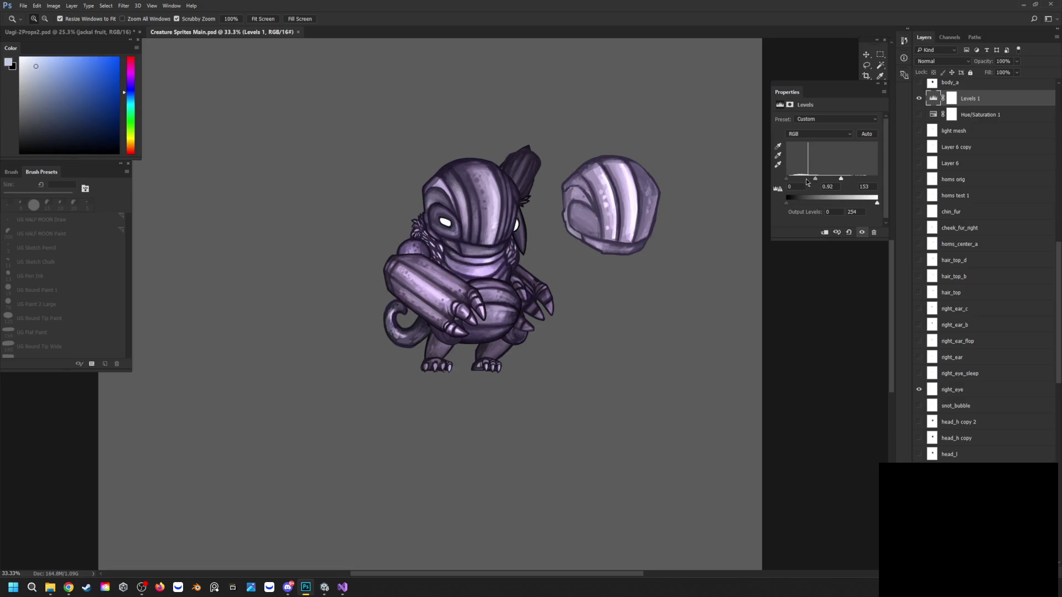
pyautogui.moveTo(814, 178); pyautogui.dragTo(812, 178)
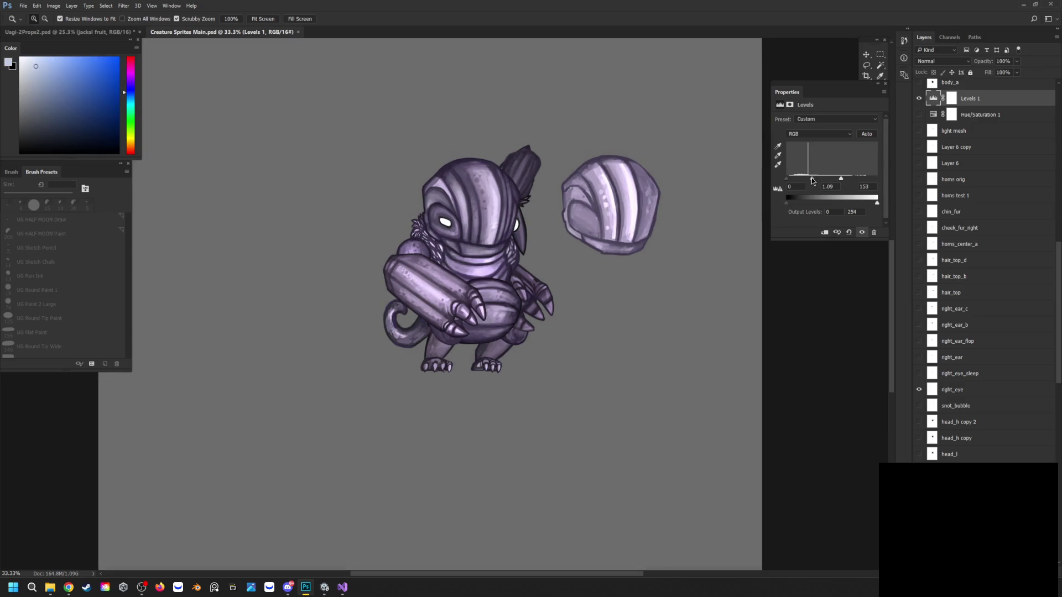
pyautogui.moveTo(811, 177); pyautogui.dragTo(816, 184)
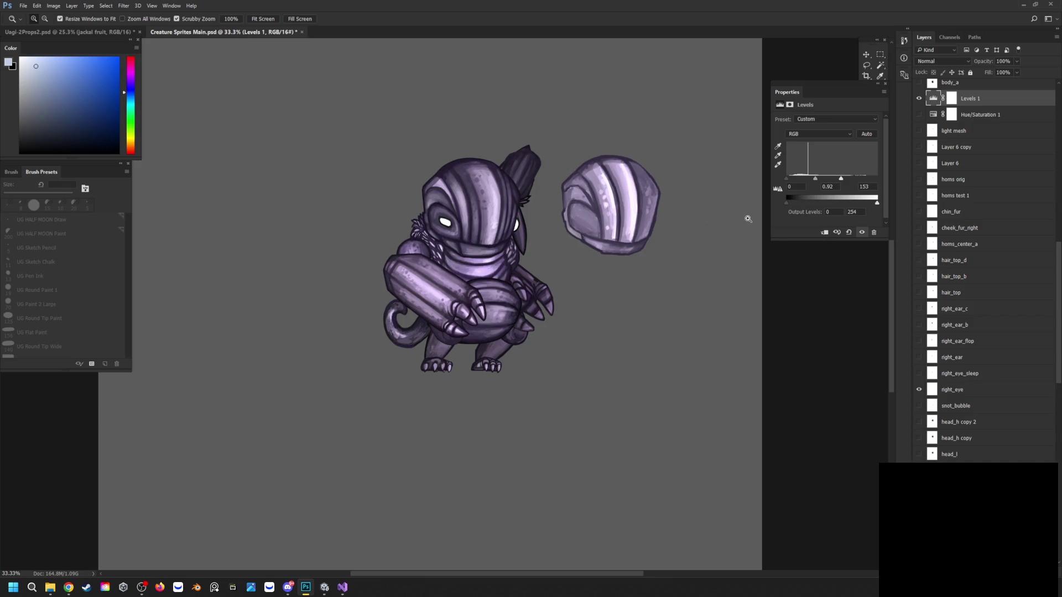
pyautogui.moveTo(866, 186); pyautogui.dragTo(856, 187)
pyautogui.write('73')
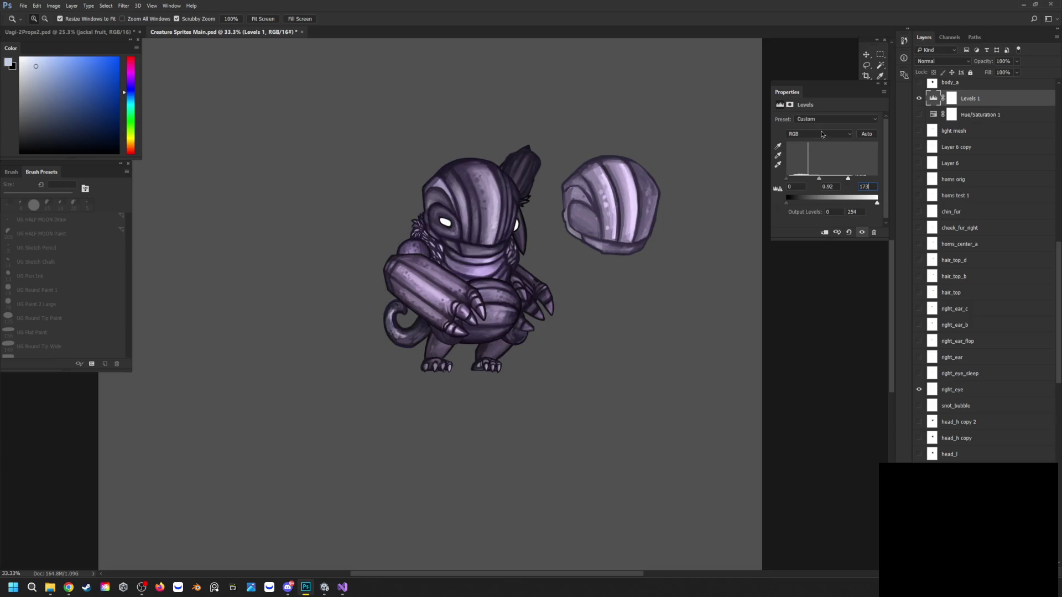
pyautogui.click(885, 83)
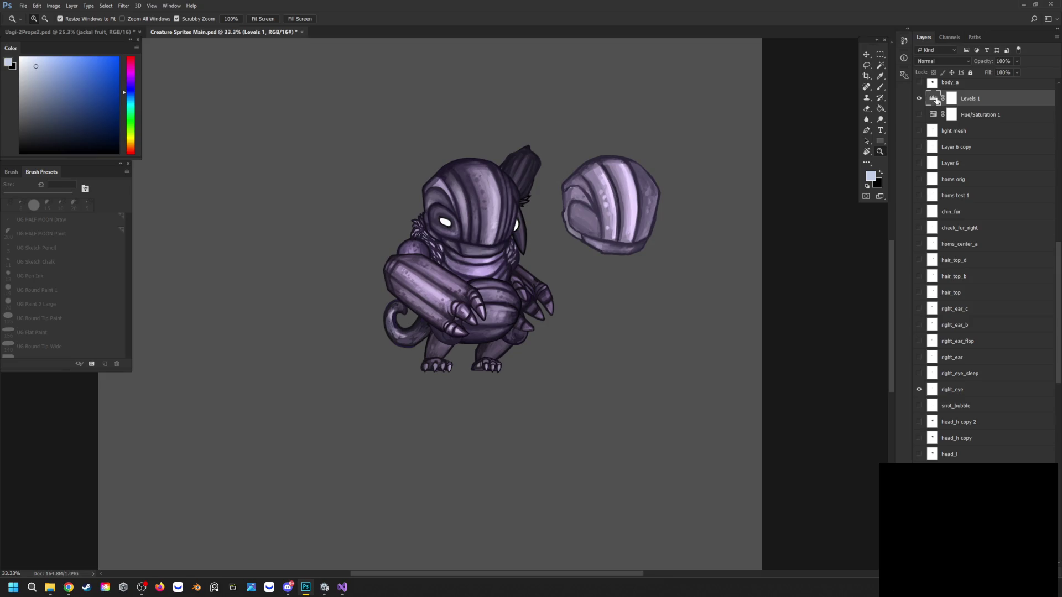
# Briefly recheck Levels 1, then hide the head copy layer and keep the head layer visible
pyautogui.doubleClick(937, 99)
pyautogui.click(885, 83)
pyautogui.scroll(-10, 937, 410)
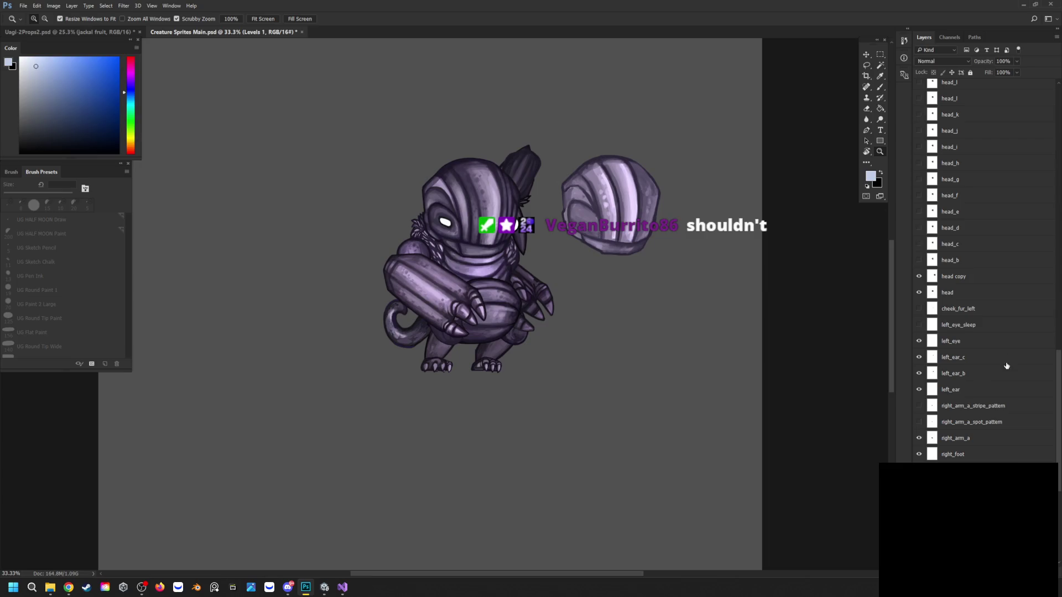
pyautogui.click(920, 278)
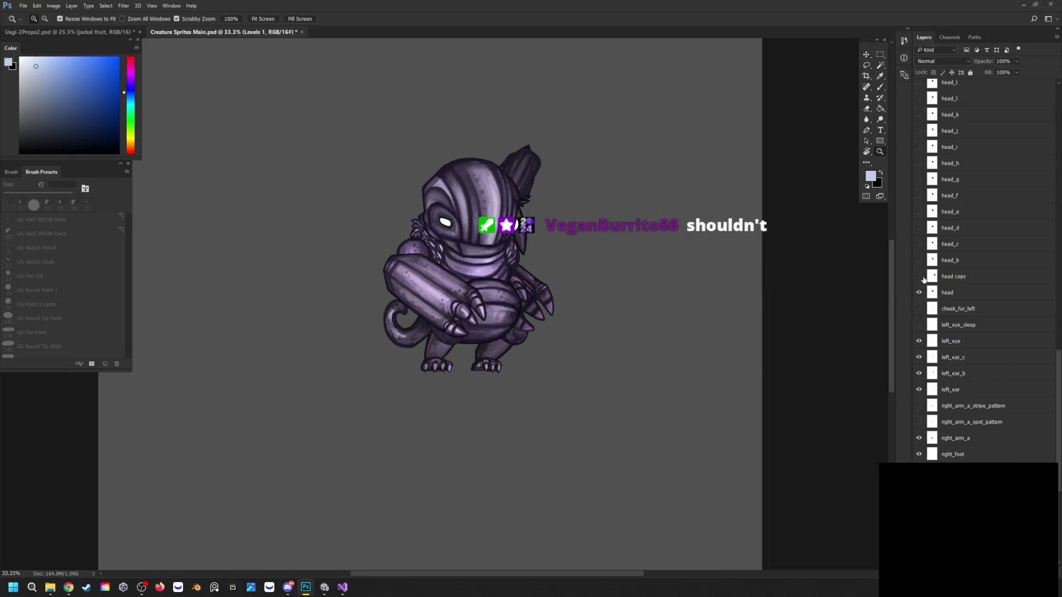
pyautogui.click(917, 297)
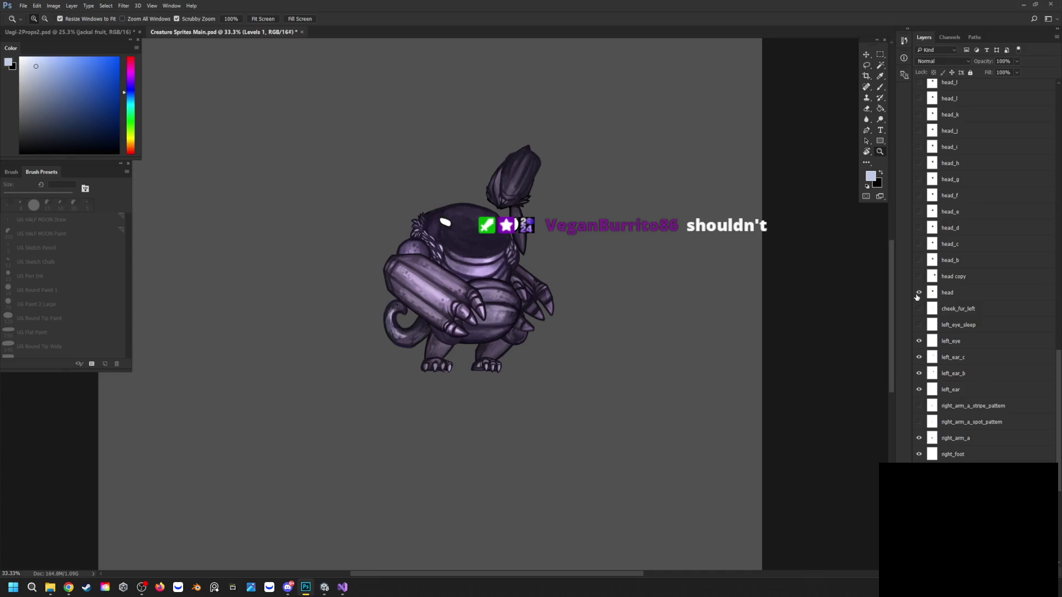
pyautogui.click(918, 293)
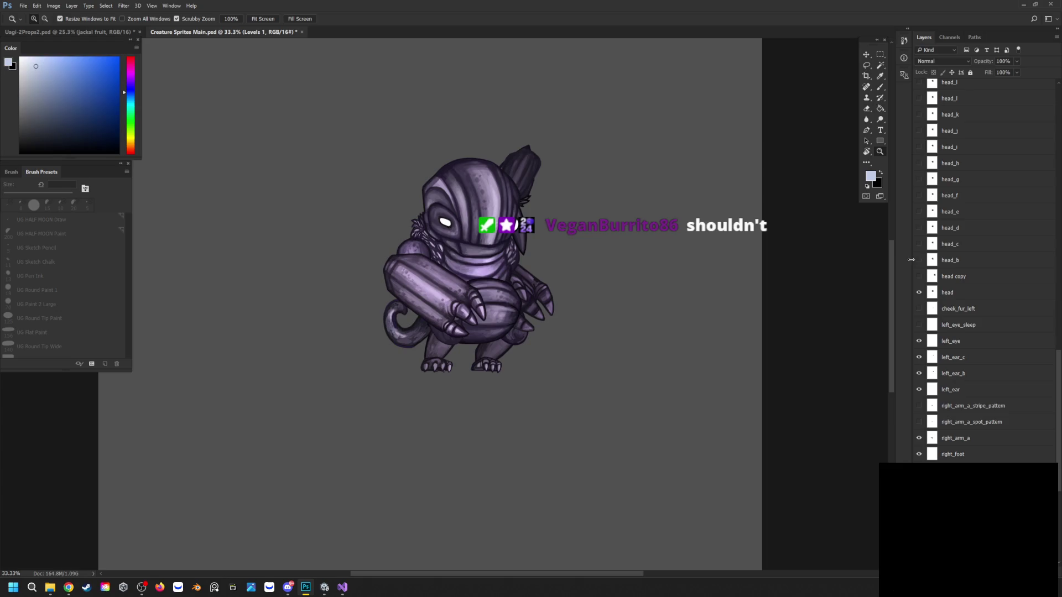
# Show head_b through head_l, comparing head_h copy and head_l before leaving them on
pyautogui.click(920, 260)
pyautogui.click(919, 249)
pyautogui.scroll(3, 920, 252)
pyautogui.moveTo(917, 324); pyautogui.dragTo(918, 160)
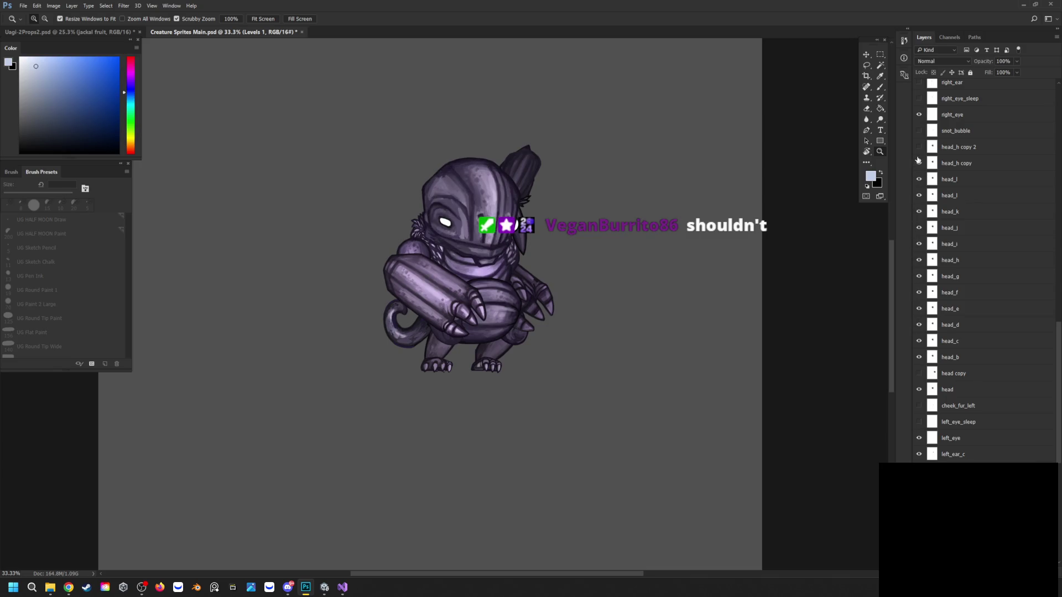
pyautogui.click(919, 165)
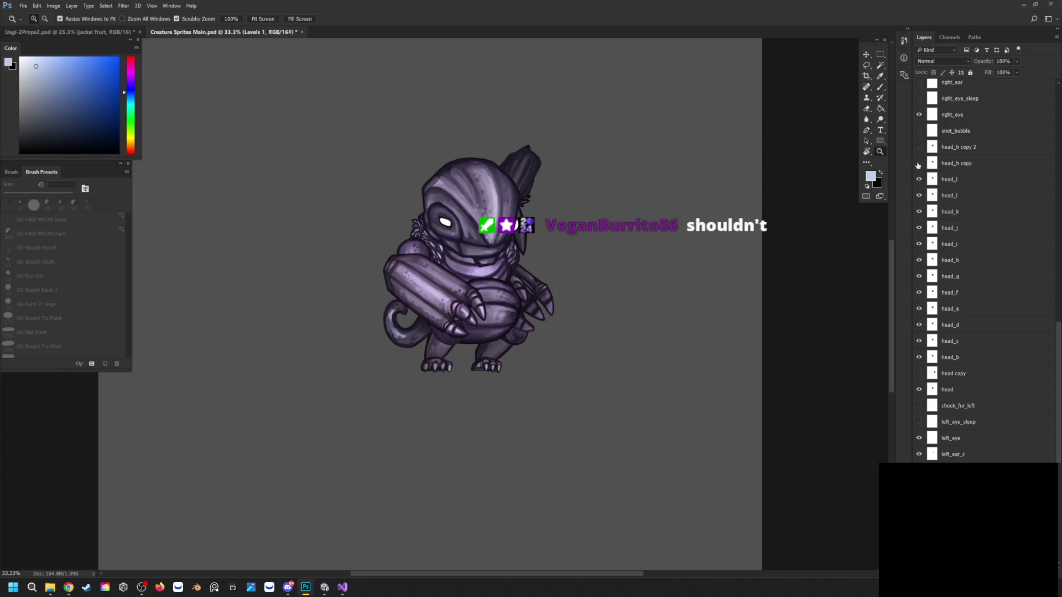
pyautogui.click(918, 180)
pyautogui.click(918, 181)
pyautogui.click(918, 180)
pyautogui.click(919, 180)
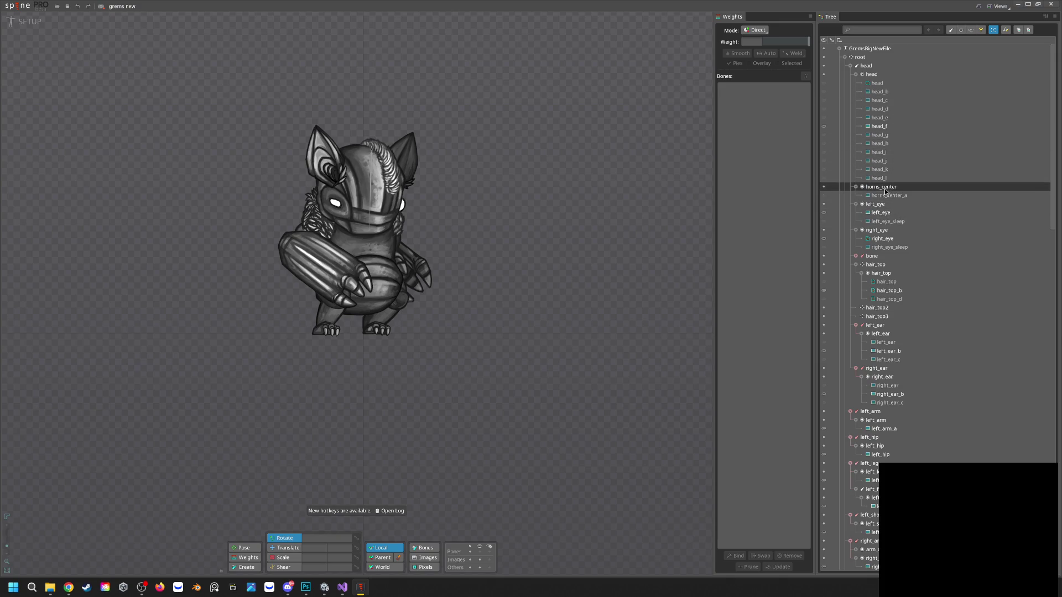
# Toggle head_l off and display the plain head attachment in Spine, then return to Photoshop
pyautogui.click(825, 178)
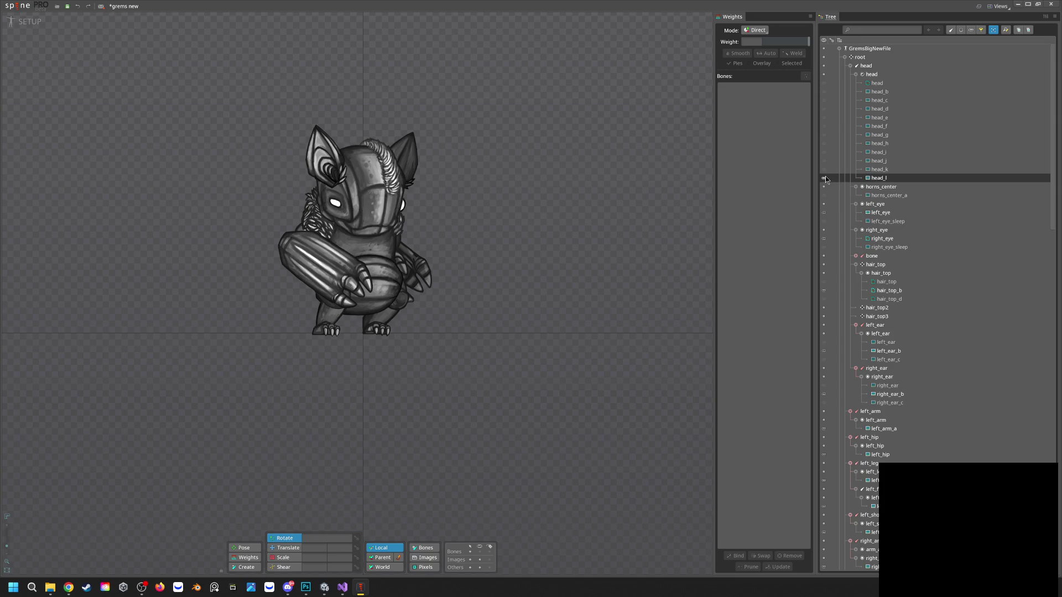
pyautogui.click(825, 178)
pyautogui.click(824, 83)
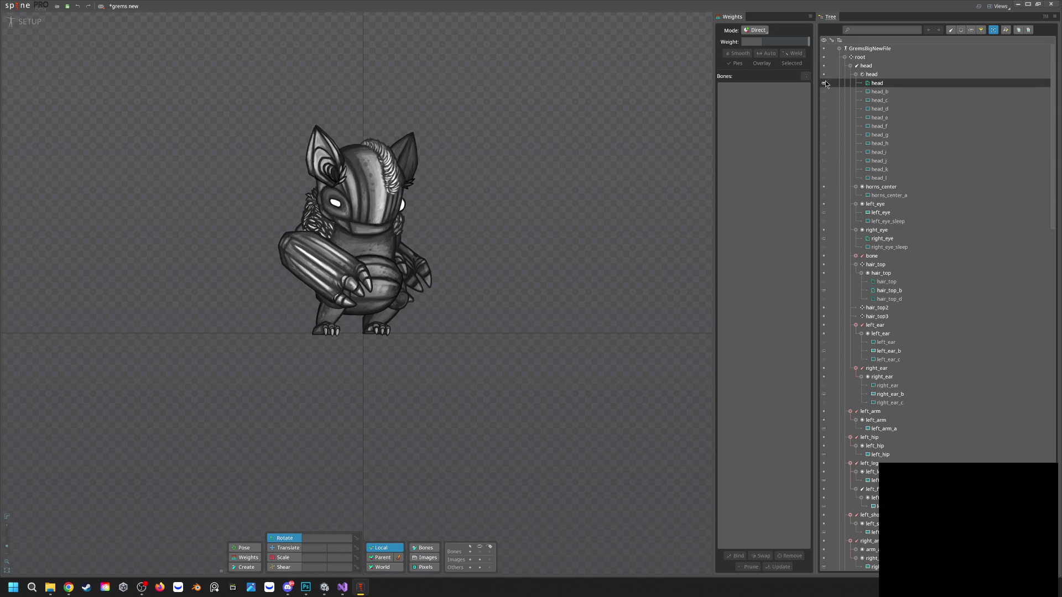
pyautogui.click(1017, 5)
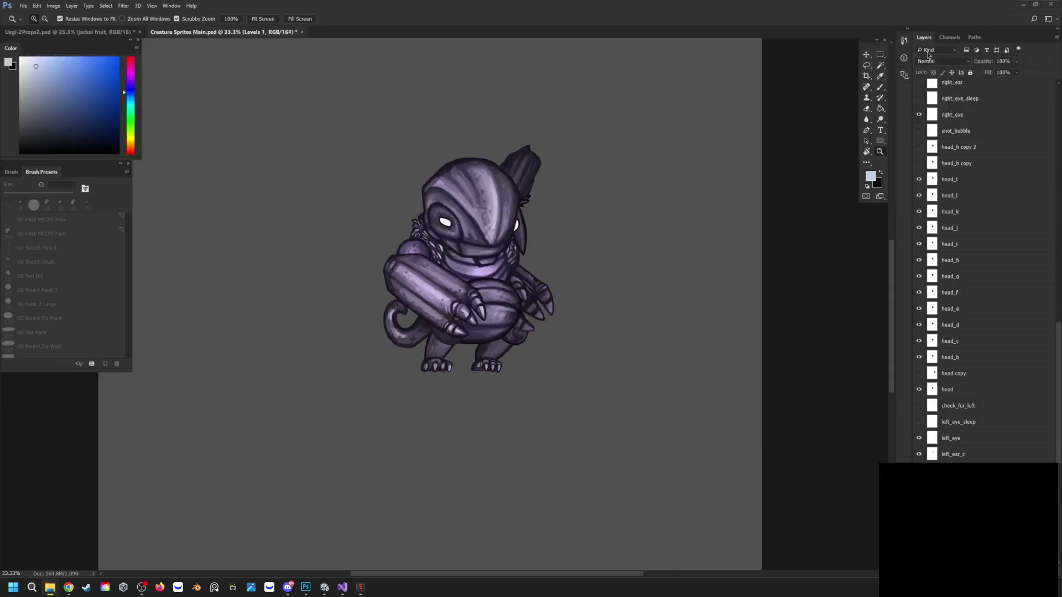
# Hide head_l, head_h copy and head_h copy 2 after comparing the head plates
pyautogui.click(920, 179)
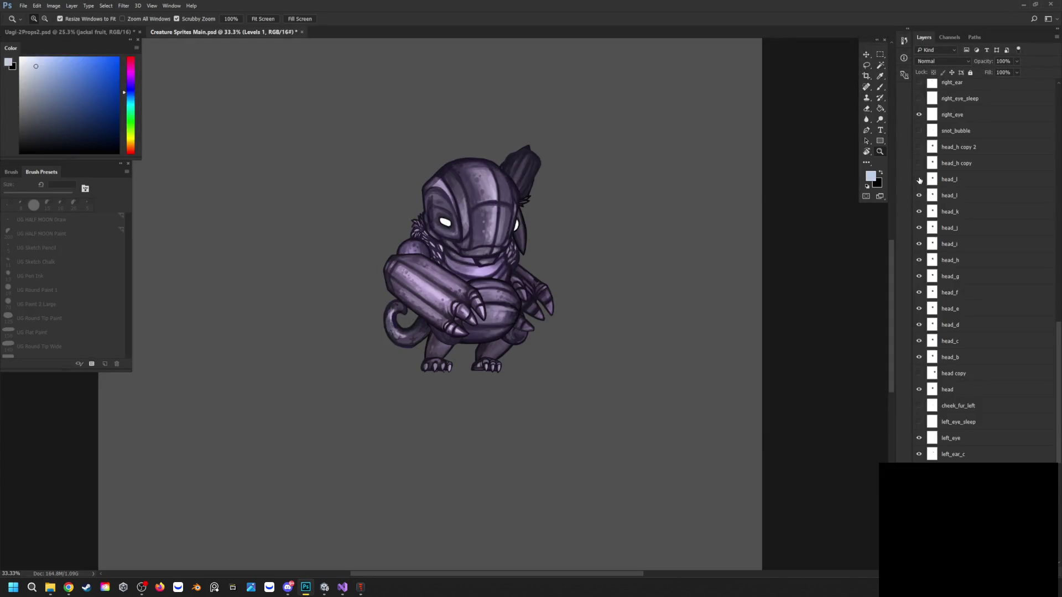
pyautogui.click(920, 164)
pyautogui.click(920, 164)
pyautogui.click(920, 163)
pyautogui.click(920, 163)
pyautogui.click(920, 148)
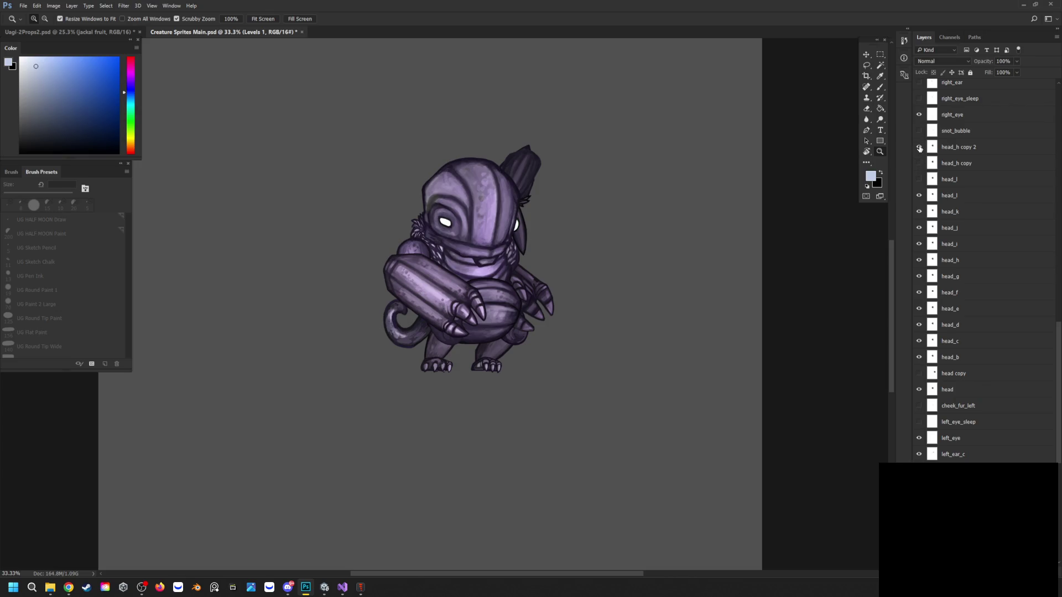
pyautogui.click(920, 148)
# Show snot_bubble, right_eye_sleep, right_ear, upright right_ear_b and the head copy chest fur
pyautogui.click(919, 131)
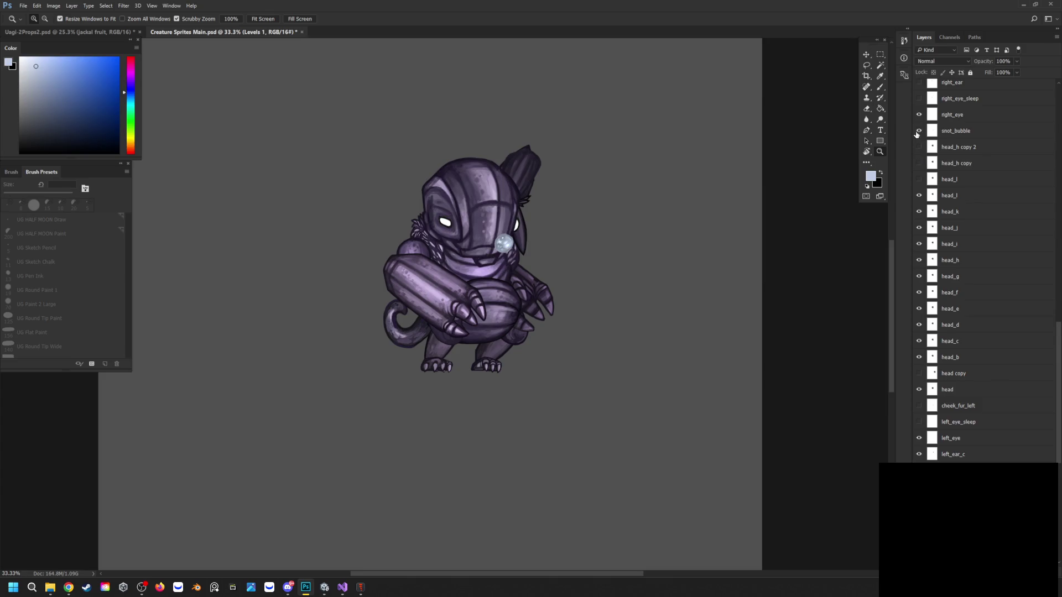
pyautogui.scroll(2, 917, 142)
pyautogui.click(919, 164)
pyautogui.click(919, 147)
pyautogui.click(919, 131)
pyautogui.click(918, 132)
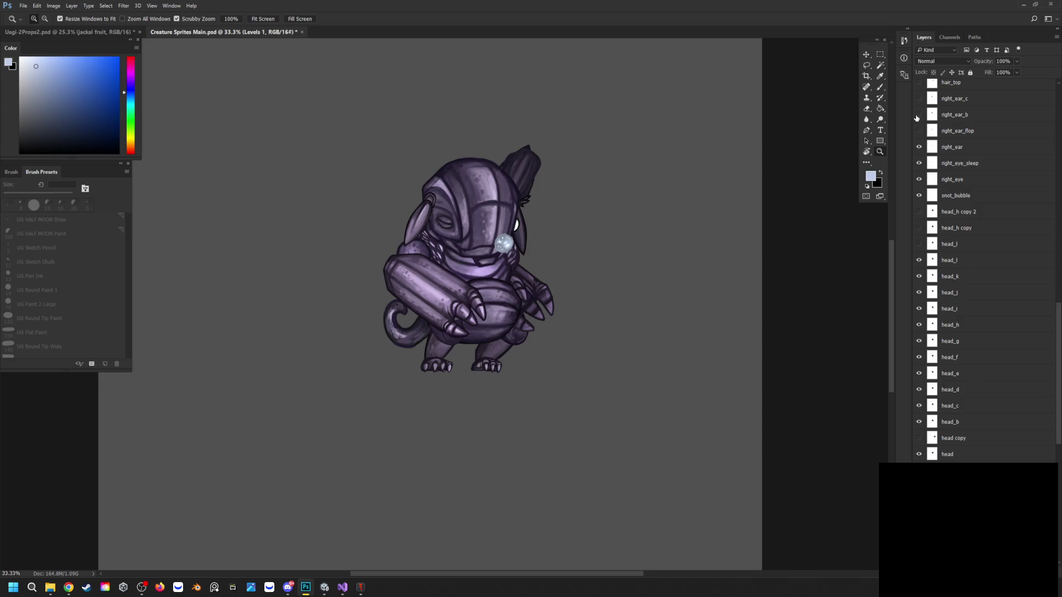
pyautogui.click(918, 115)
pyautogui.click(918, 115)
# Try the back_b shape under the body, then compare against the Spine skeleton
pyautogui.scroll(-10, 917, 276)
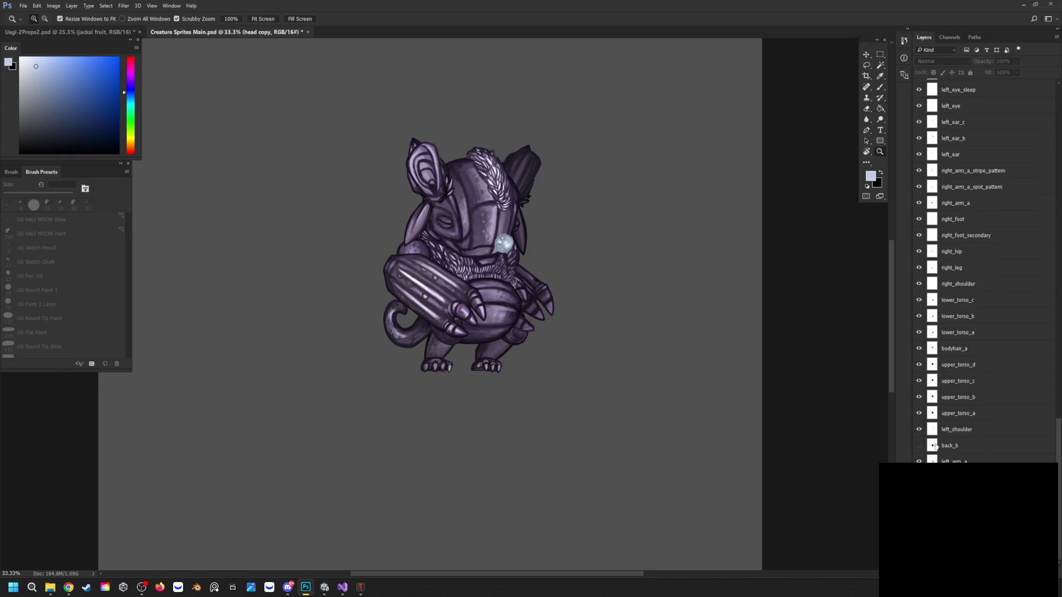
pyautogui.click(919, 446)
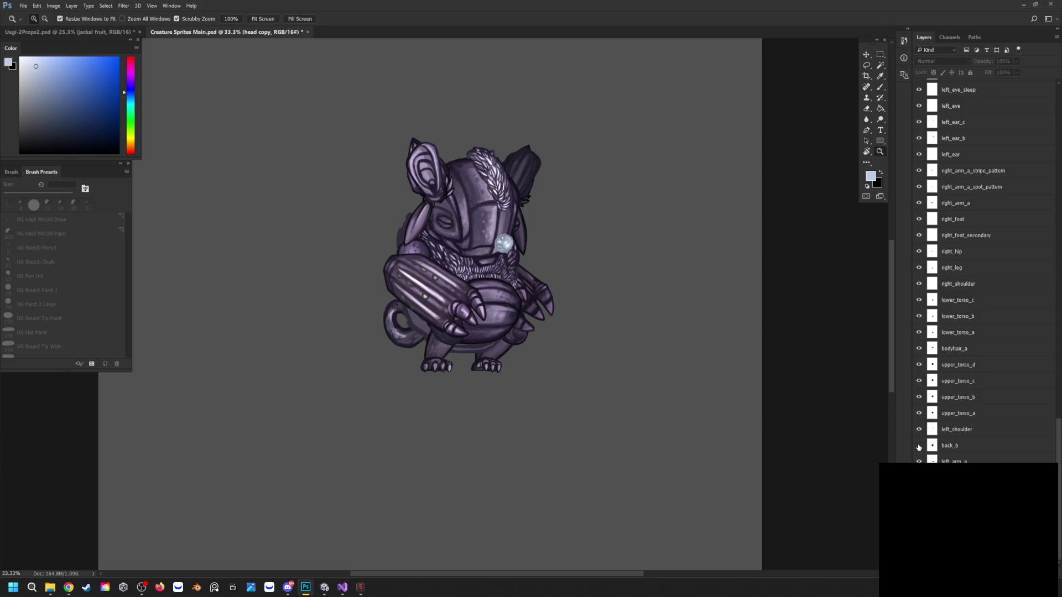
pyautogui.click(919, 447)
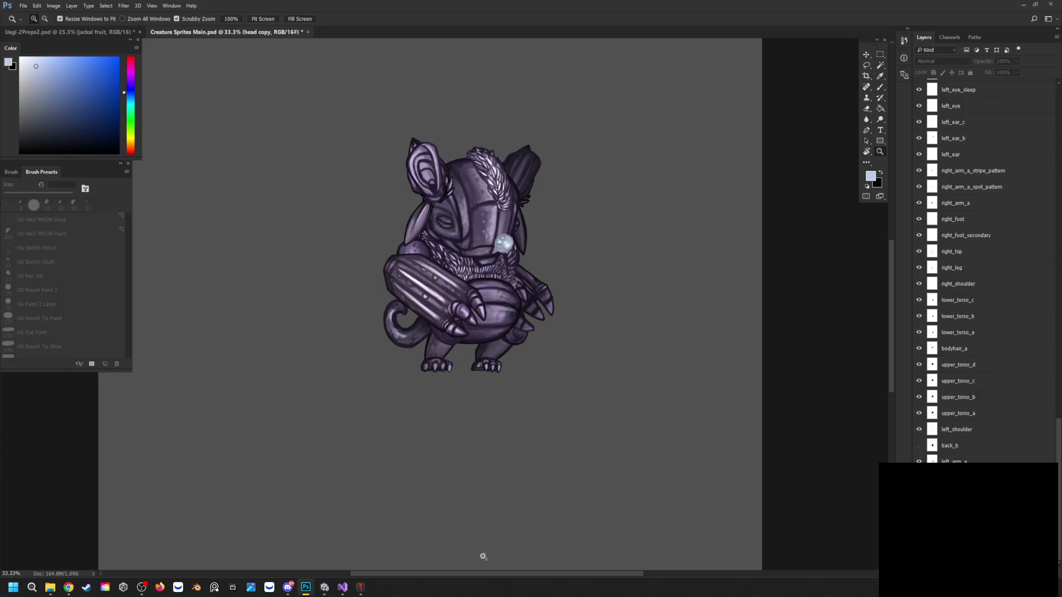
pyautogui.click(360, 588)
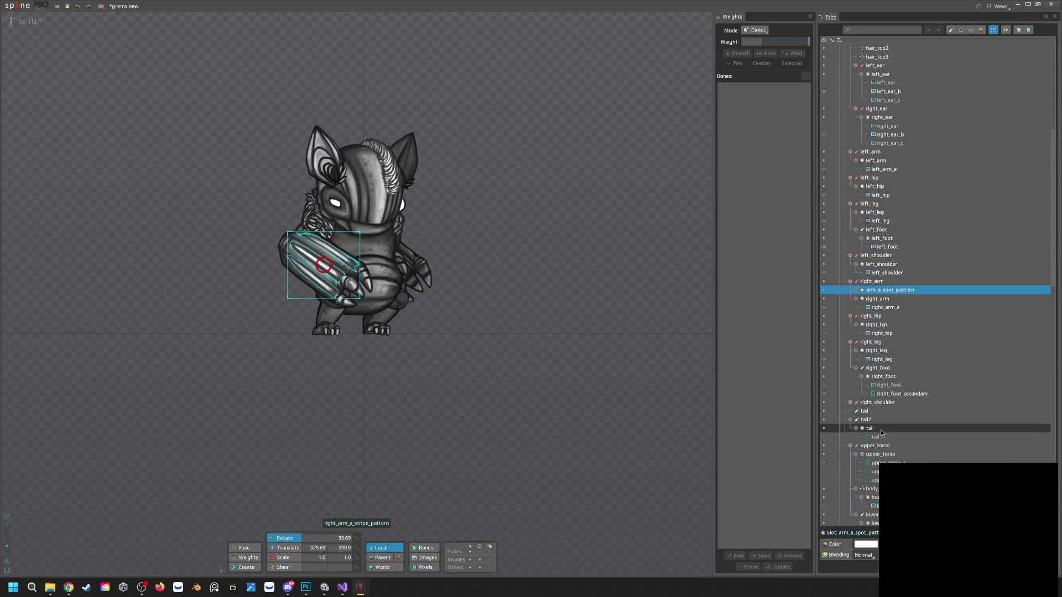
pyautogui.scroll(-2, 884, 451)
pyautogui.scroll(-1, 884, 452)
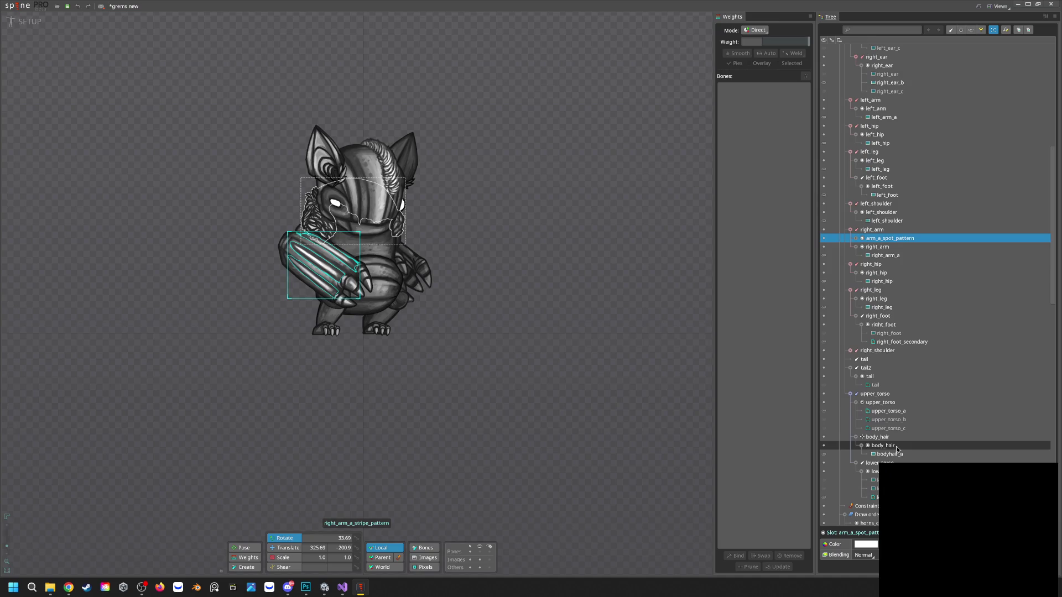
pyautogui.scroll(5, 895, 442)
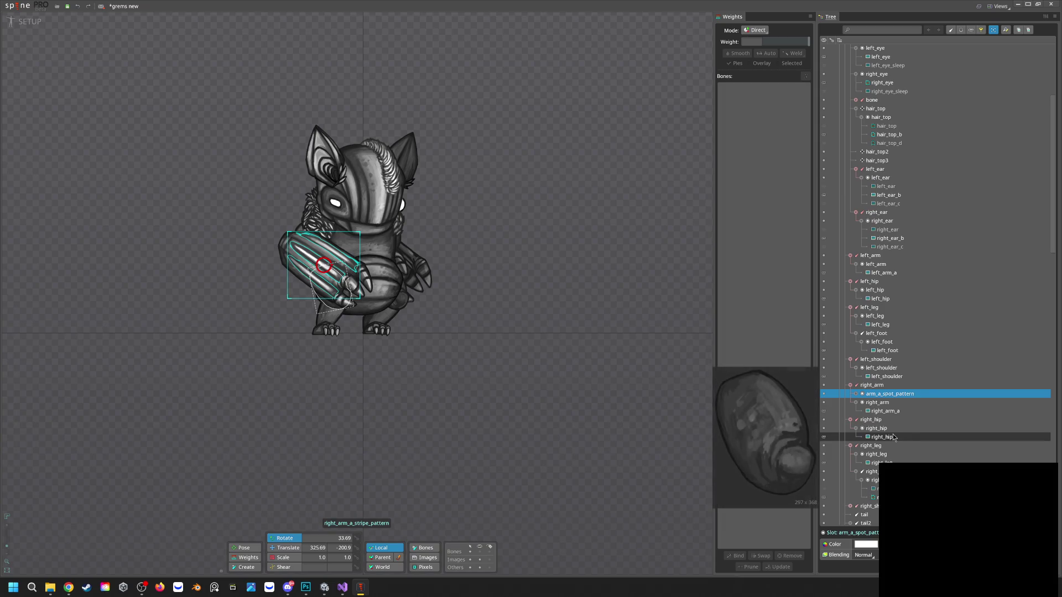
pyautogui.scroll(3, 890, 145)
pyautogui.scroll(2, 887, 143)
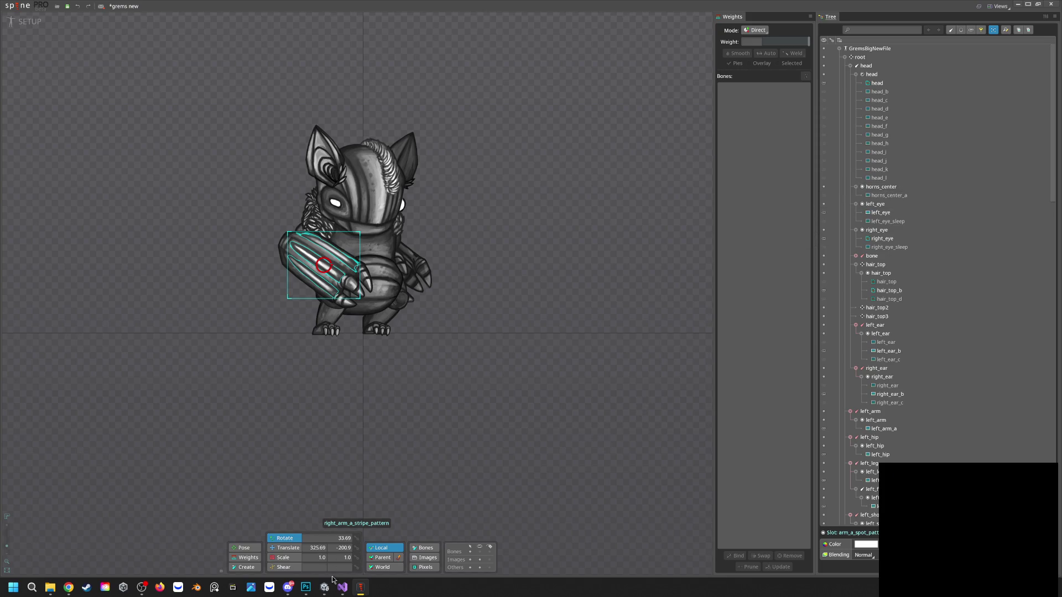
pyautogui.click(305, 588)
# Show the horns_center_a layer on the creature's head in Photoshop
pyautogui.scroll(3, 923, 181)
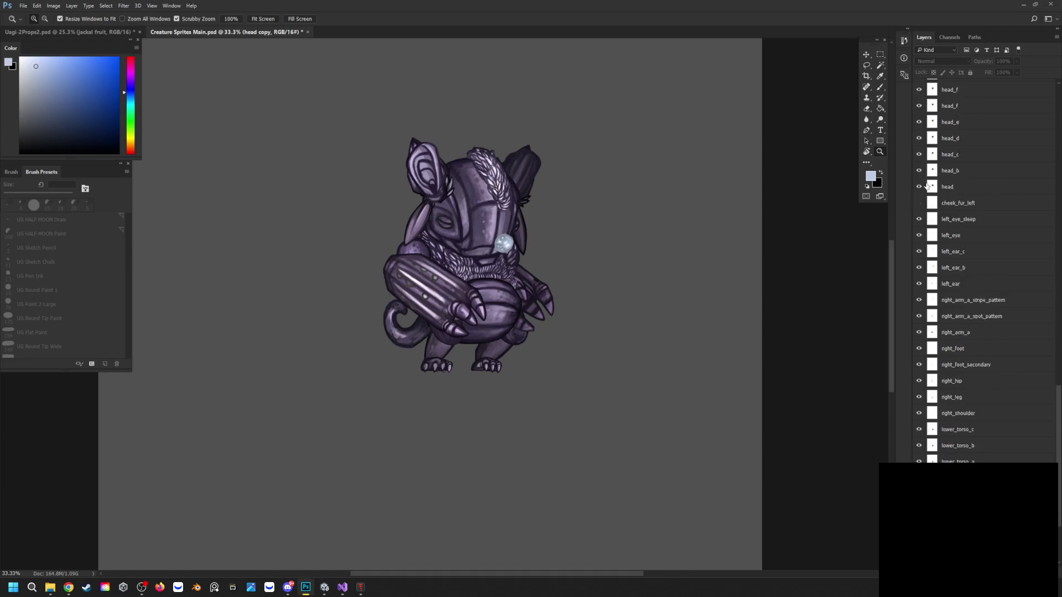
pyautogui.scroll(4, 923, 181)
pyautogui.scroll(2, 958, 206)
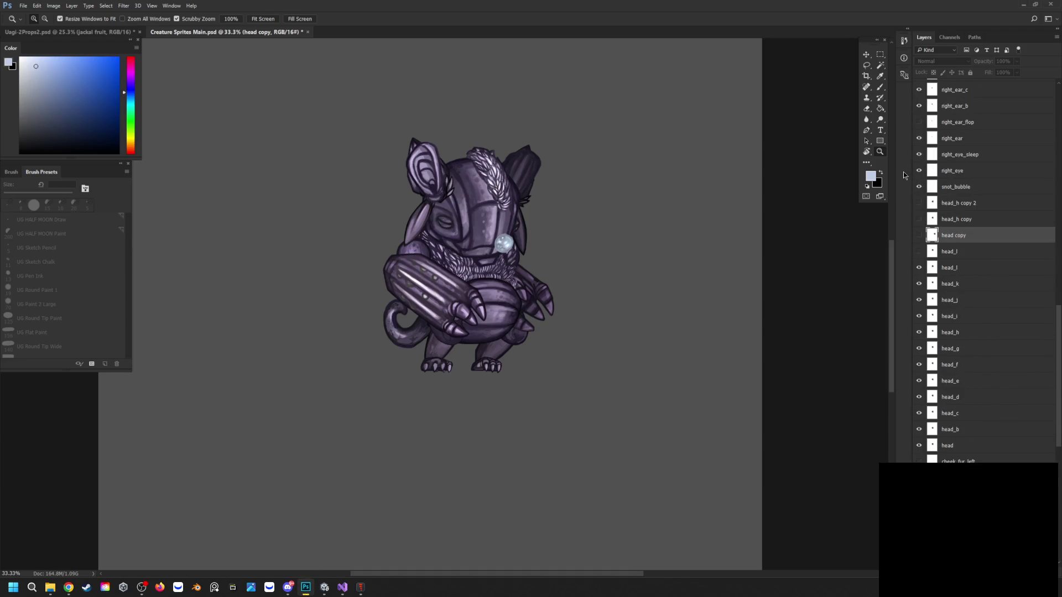
pyautogui.scroll(2, 917, 142)
pyautogui.click(920, 139)
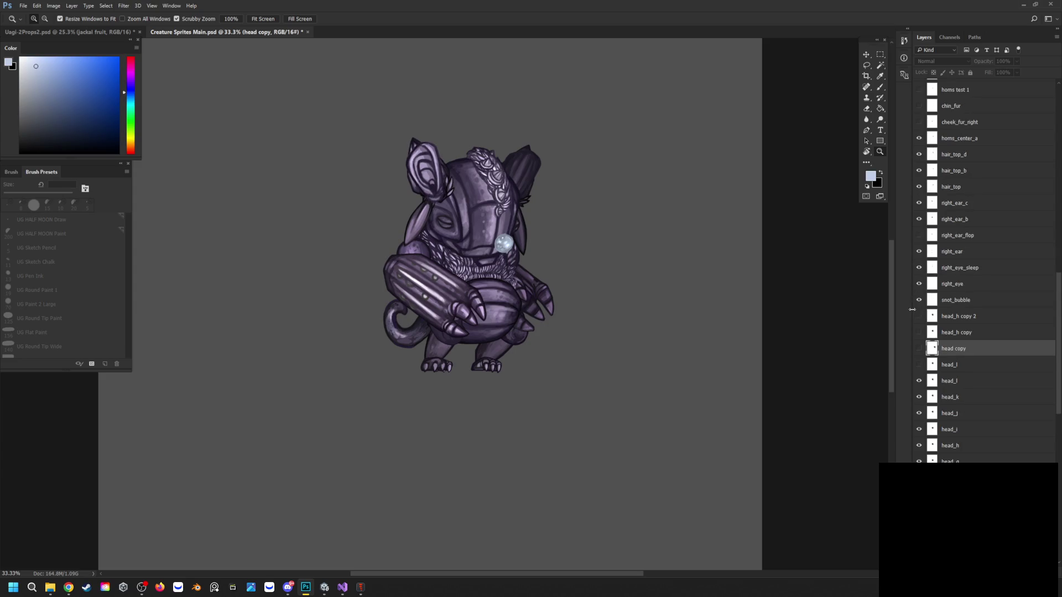
# Toggle the right ear flop on and off to compare, leaving it hidden, then go to Spine
pyautogui.click(919, 235)
pyautogui.click(919, 236)
pyautogui.click(919, 236)
pyautogui.click(919, 235)
pyautogui.click(918, 236)
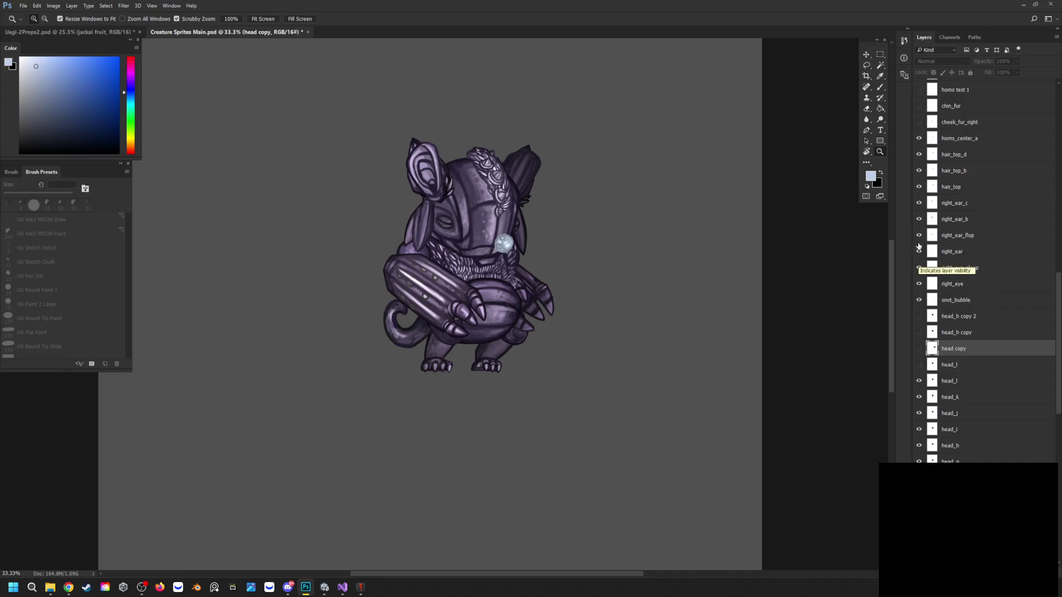
pyautogui.click(918, 239)
pyautogui.click(918, 235)
pyautogui.click(919, 235)
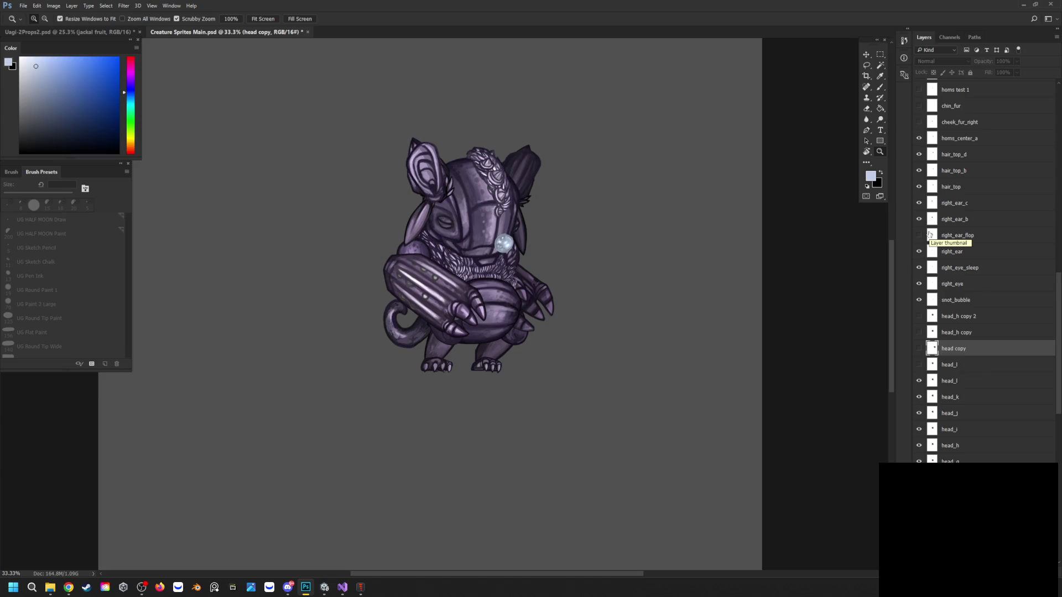
pyautogui.scroll(-10, 946, 387)
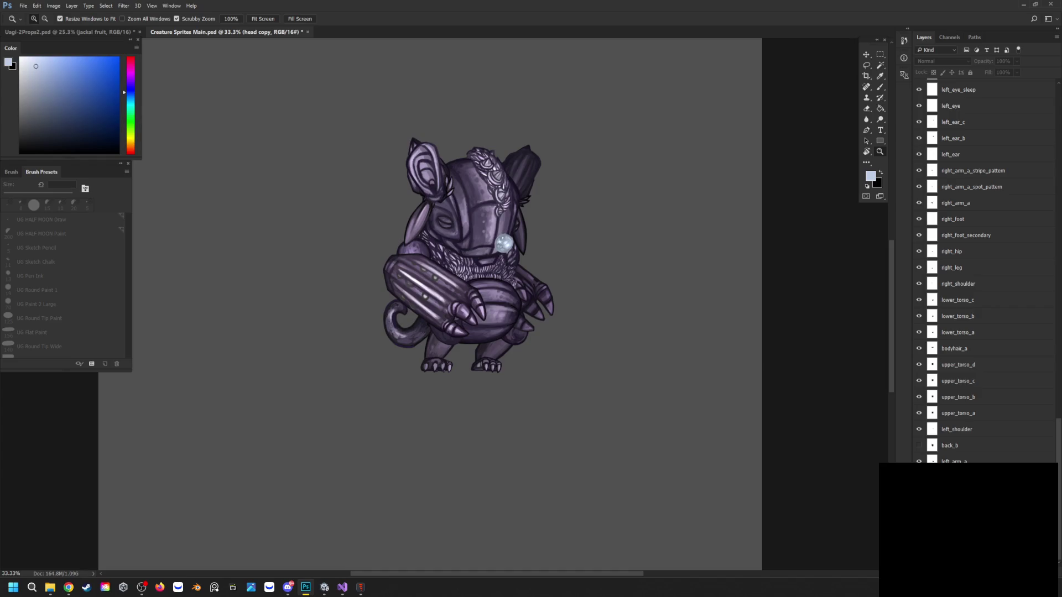
pyautogui.click(361, 590)
# Collapse the left_leg, left_hip, left_arm, right_ear, left_ear and hair_top bone branches
pyautogui.scroll(-5, 937, 429)
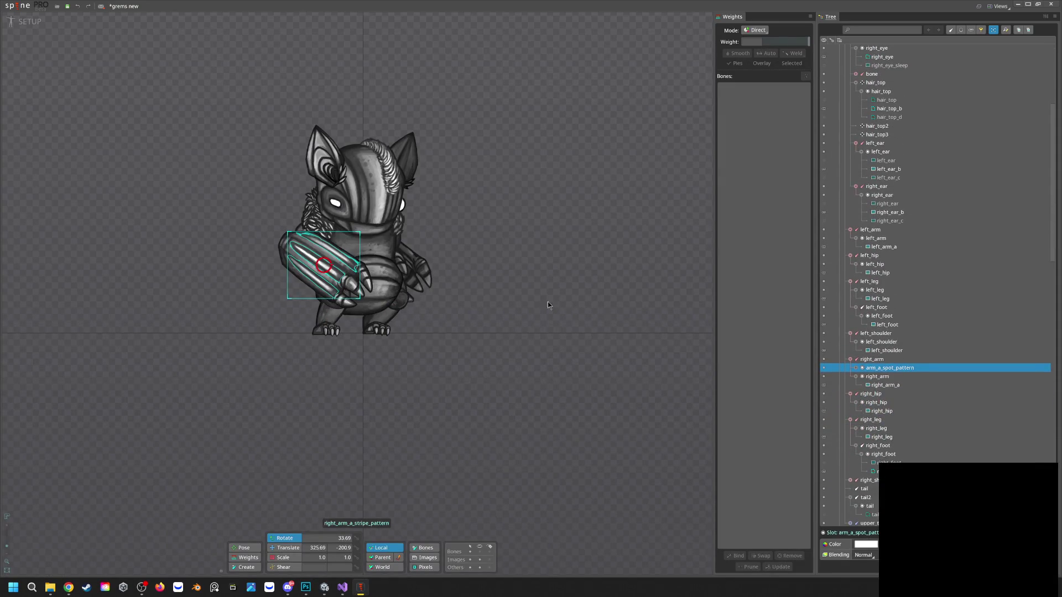
pyautogui.scroll(3, 871, 400)
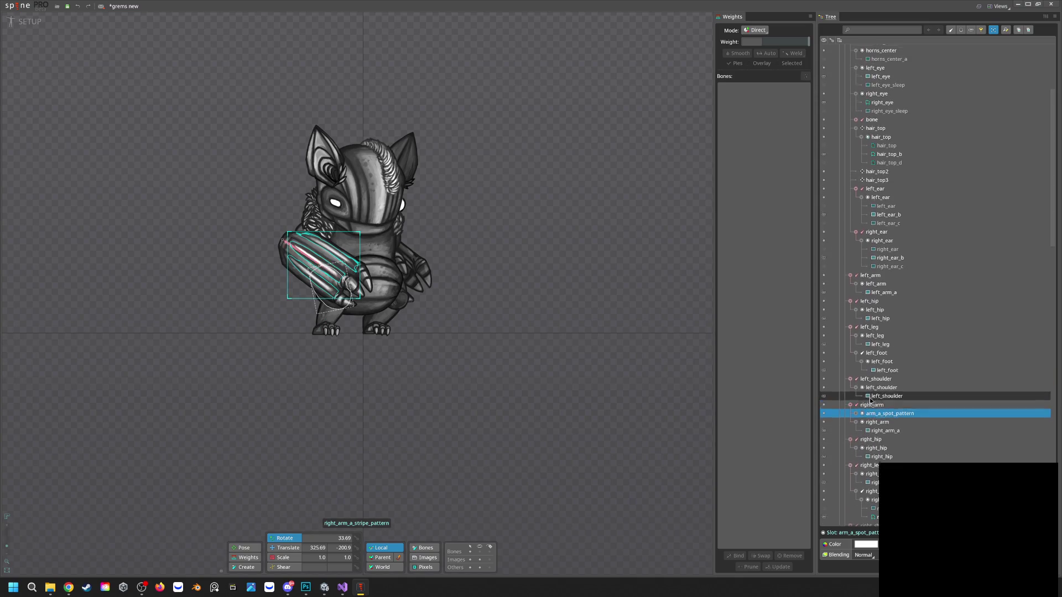
pyautogui.scroll(1, 855, 354)
pyautogui.click(851, 333)
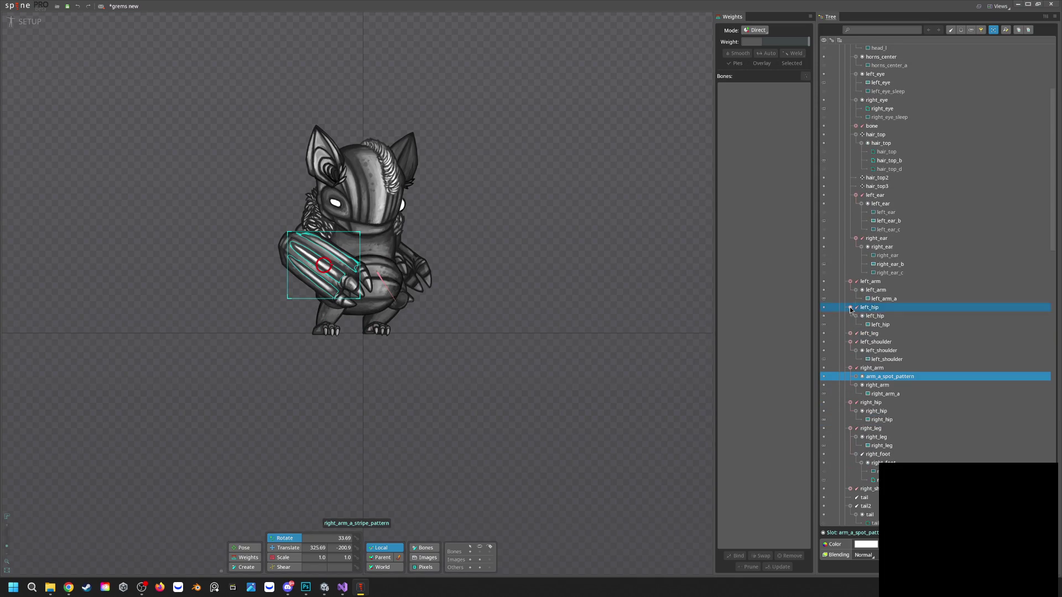
pyautogui.click(850, 308)
pyautogui.click(850, 282)
pyautogui.click(856, 239)
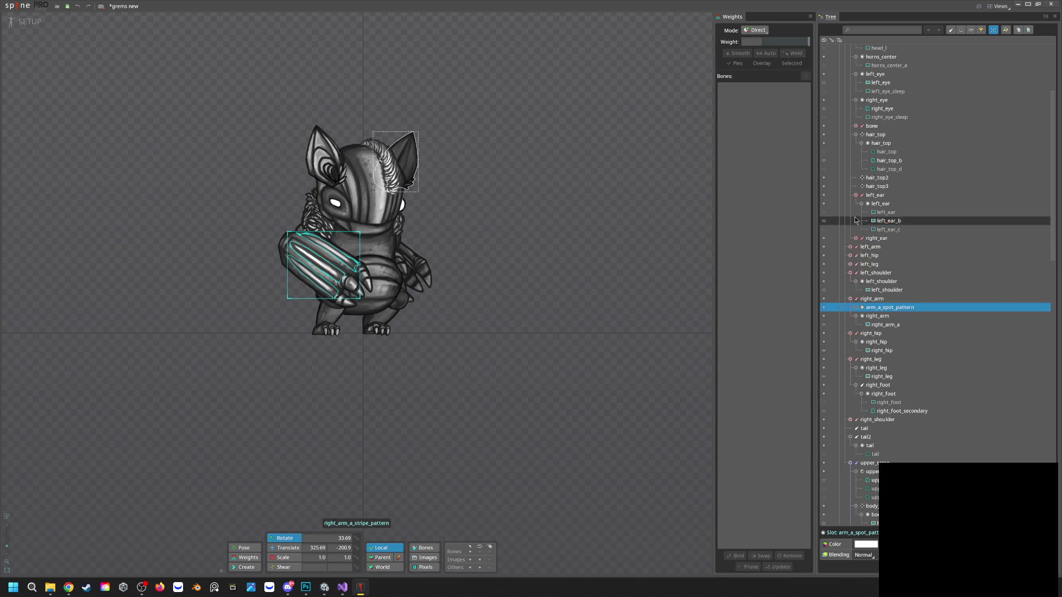
pyautogui.click(856, 195)
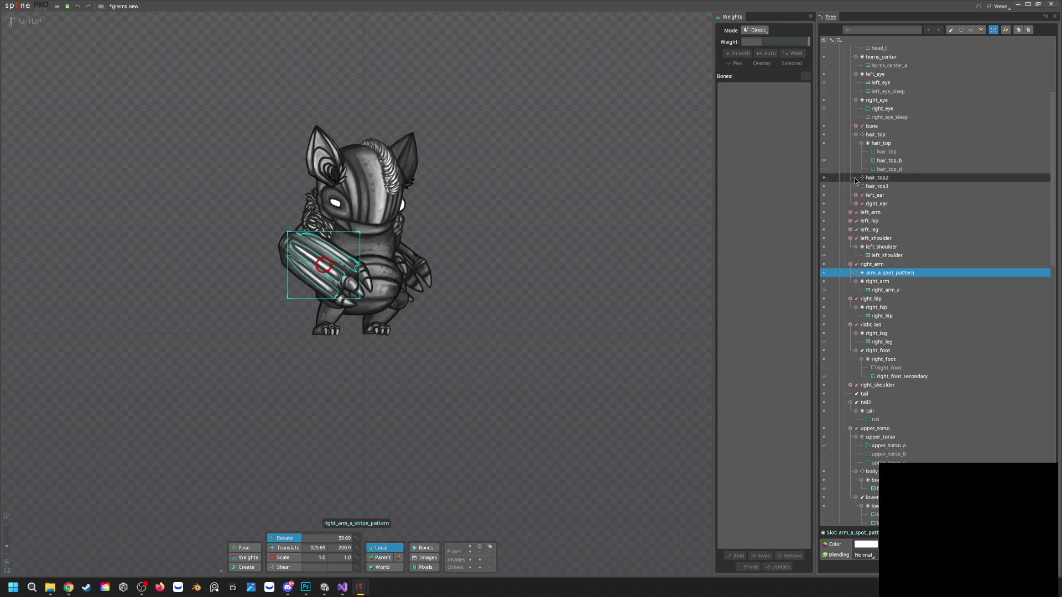
pyautogui.click(856, 134)
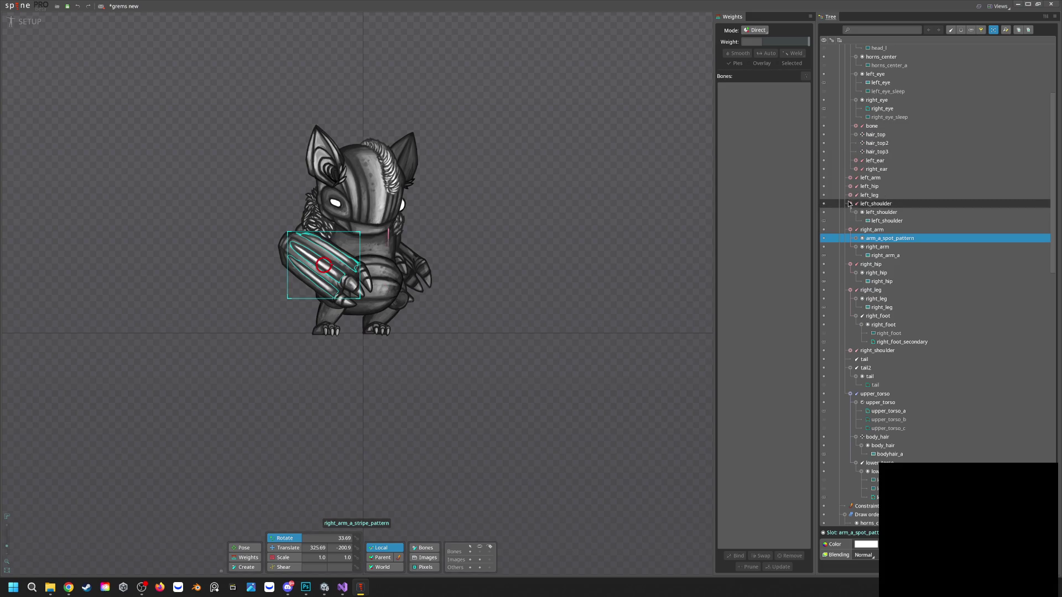
# Collapse the eye, horns_center, head, arm, shoulder, hip, leg and tail2 branches
pyautogui.scroll(2, 854, 136)
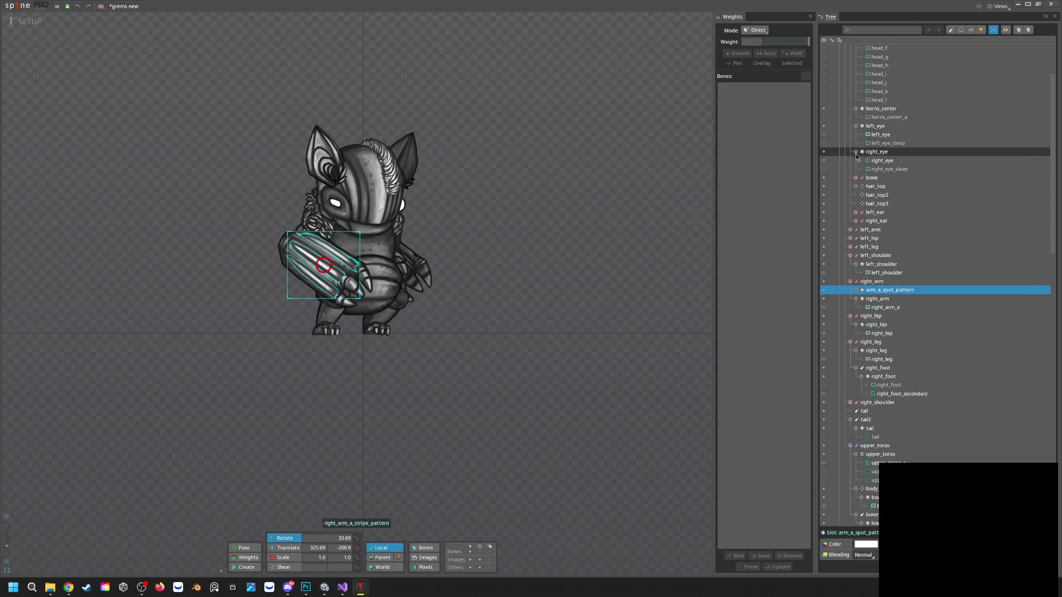
pyautogui.click(856, 152)
pyautogui.click(856, 127)
pyautogui.click(856, 109)
pyautogui.scroll(3, 851, 166)
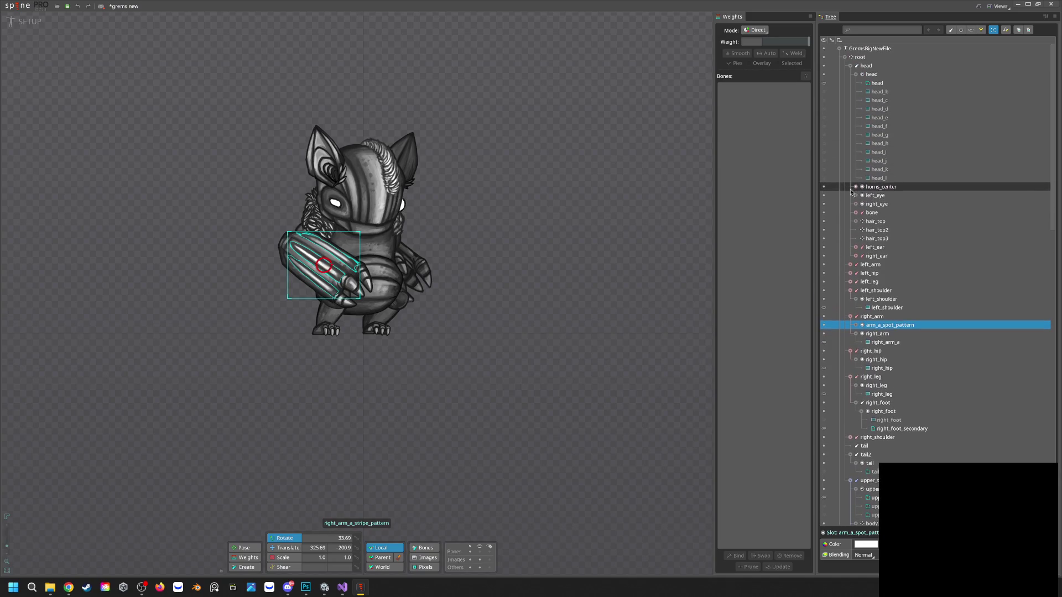
pyautogui.click(851, 65)
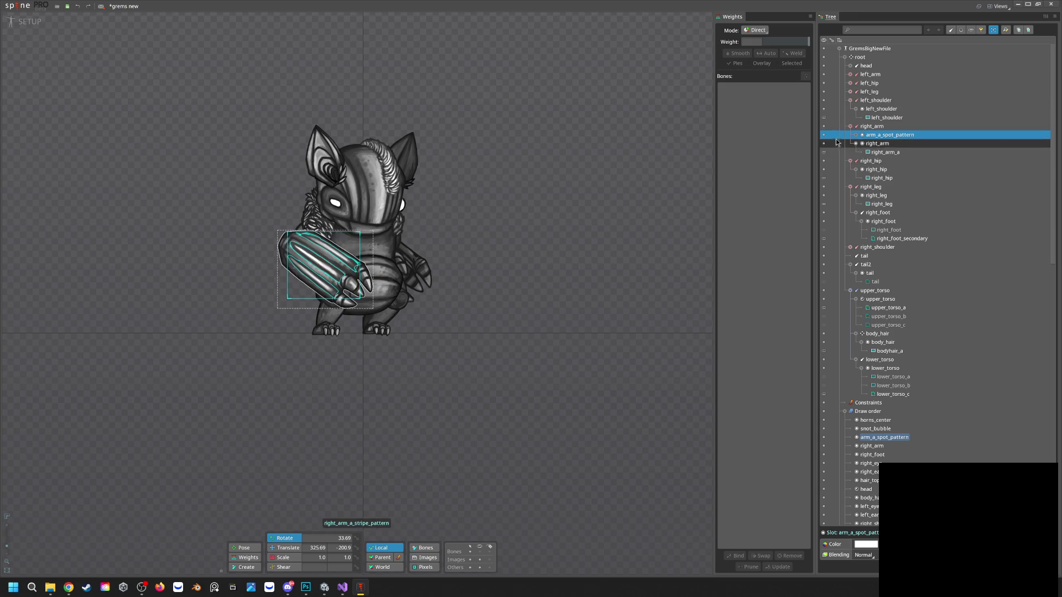
pyautogui.click(850, 126)
pyautogui.click(850, 100)
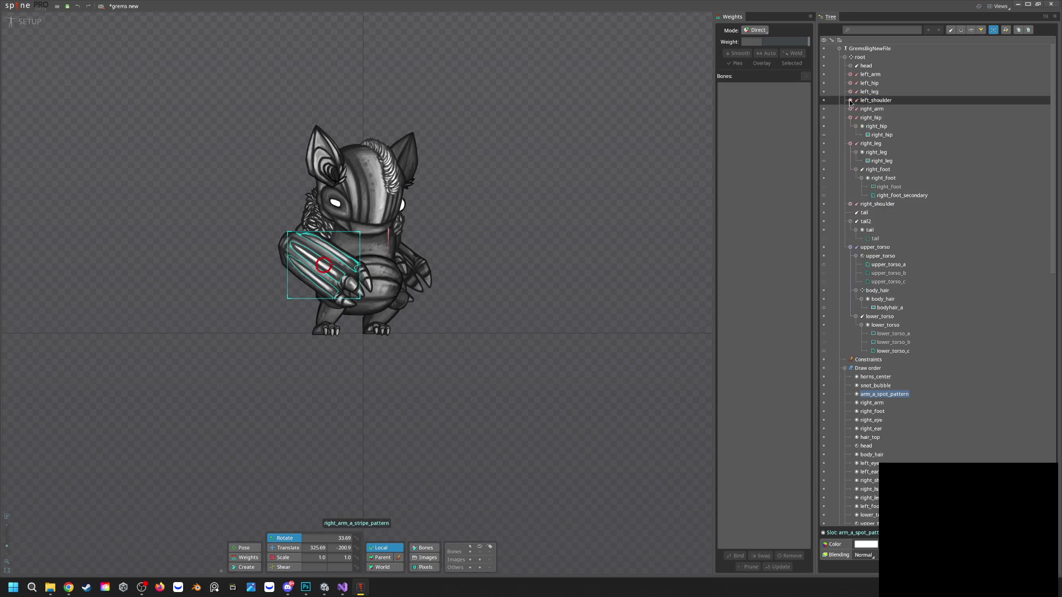
pyautogui.click(850, 118)
pyautogui.click(850, 126)
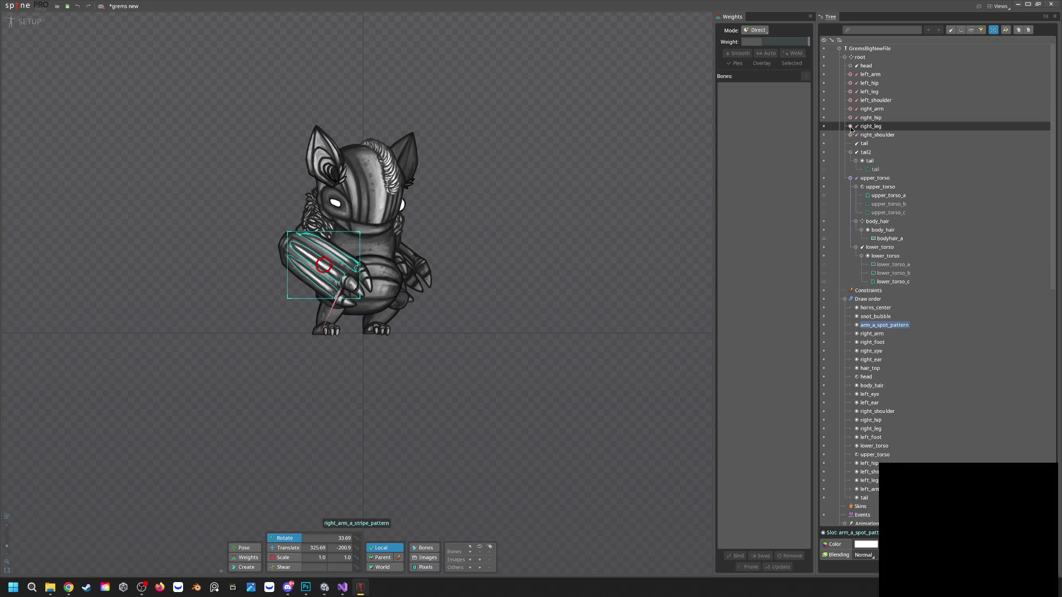
pyautogui.click(850, 136)
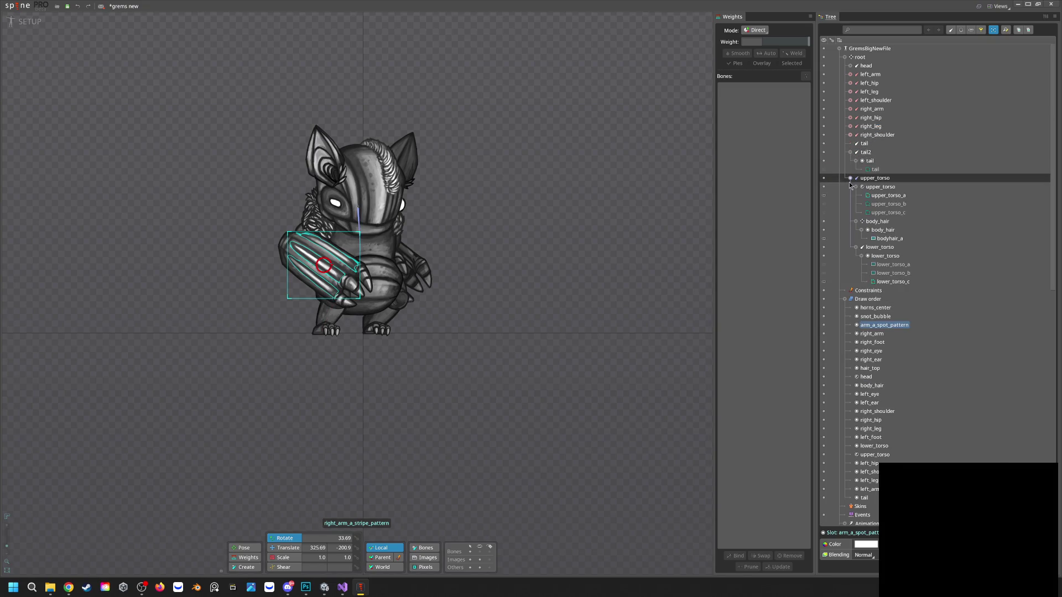
pyautogui.click(850, 152)
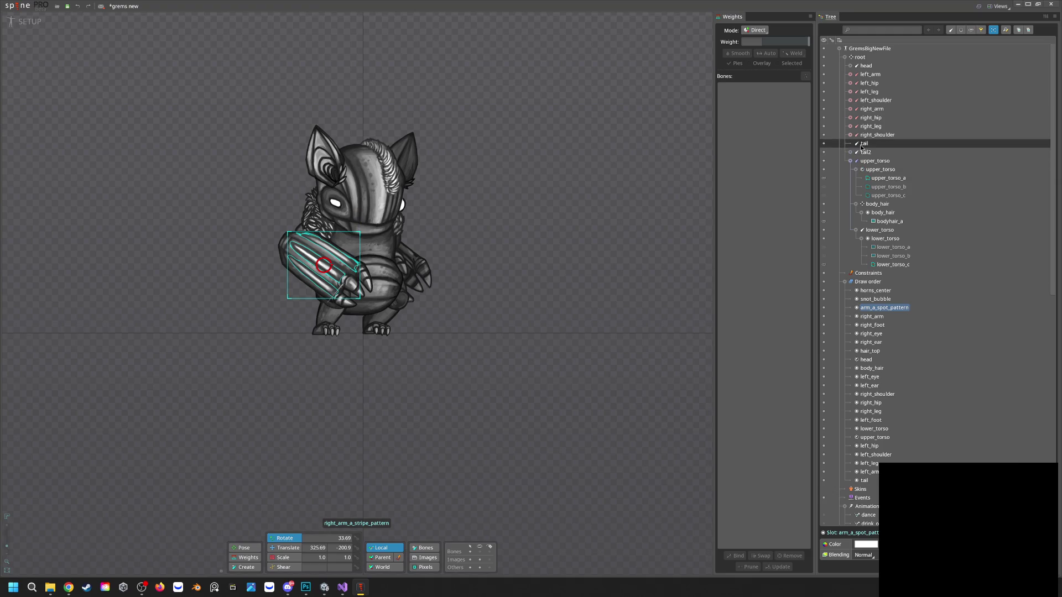
# Inspect the tail and tail2 bones, then the tail slot and its mesh under tail2
pyautogui.click(861, 144)
pyautogui.click(865, 153)
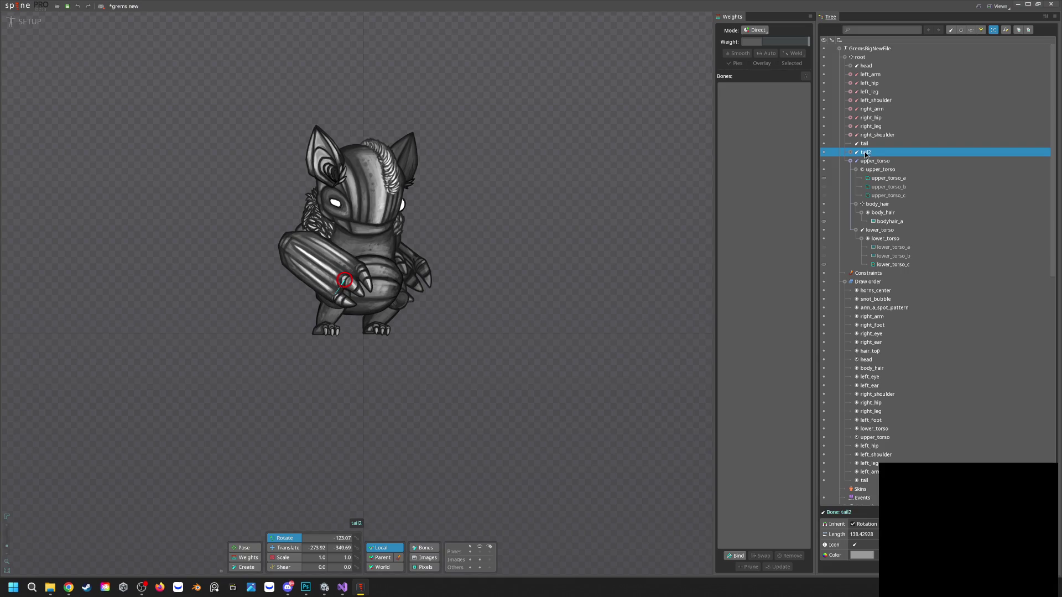
pyautogui.click(864, 144)
pyautogui.click(851, 153)
pyautogui.click(878, 170)
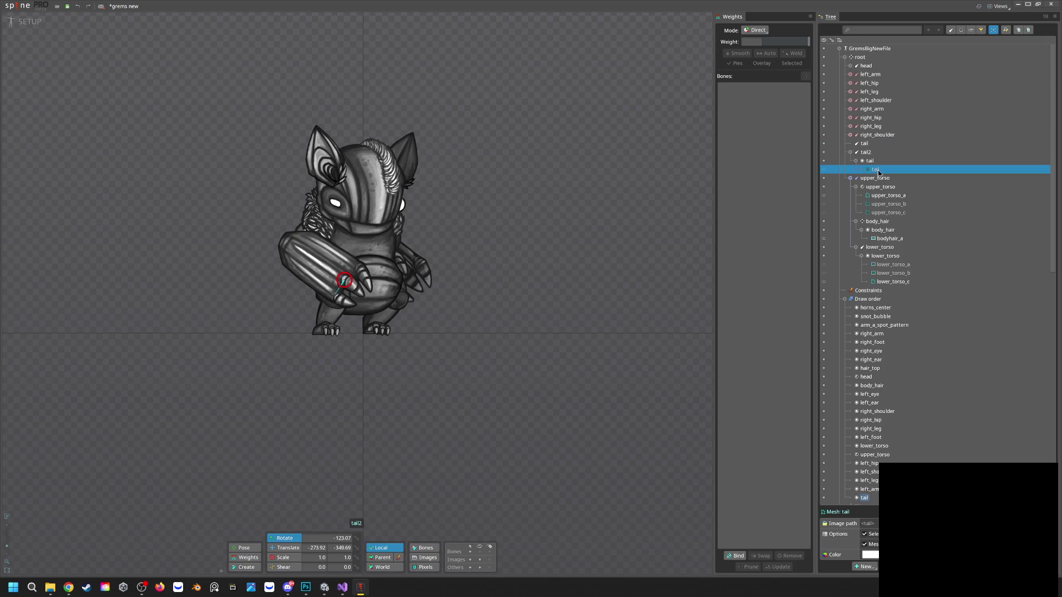
pyautogui.click(875, 161)
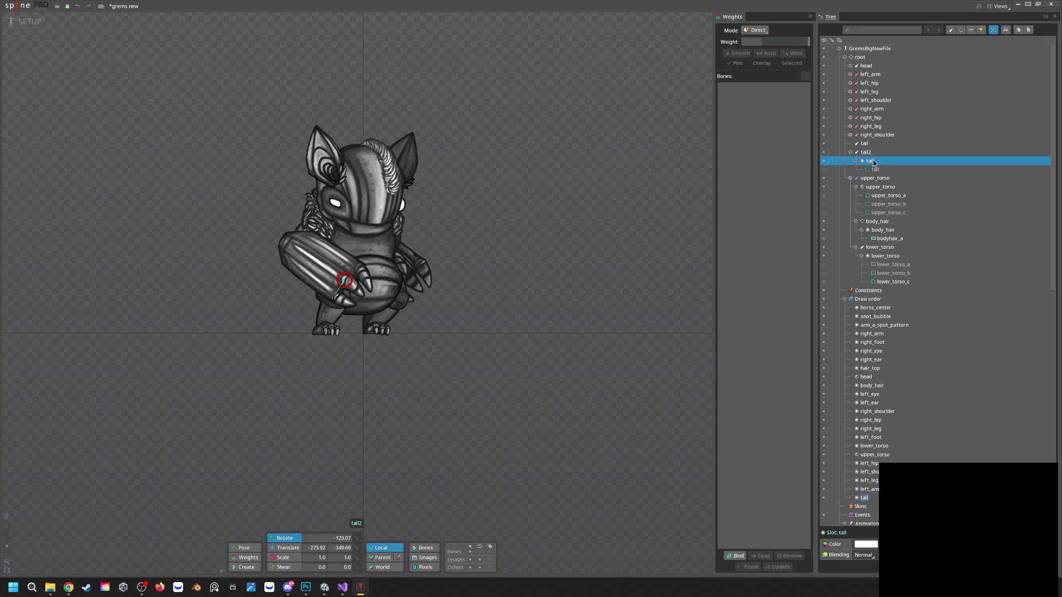
# Recheck the tail bone and tail mesh, then bring Creature Sprites Main.psd forward in Photoshop
pyautogui.click(851, 152)
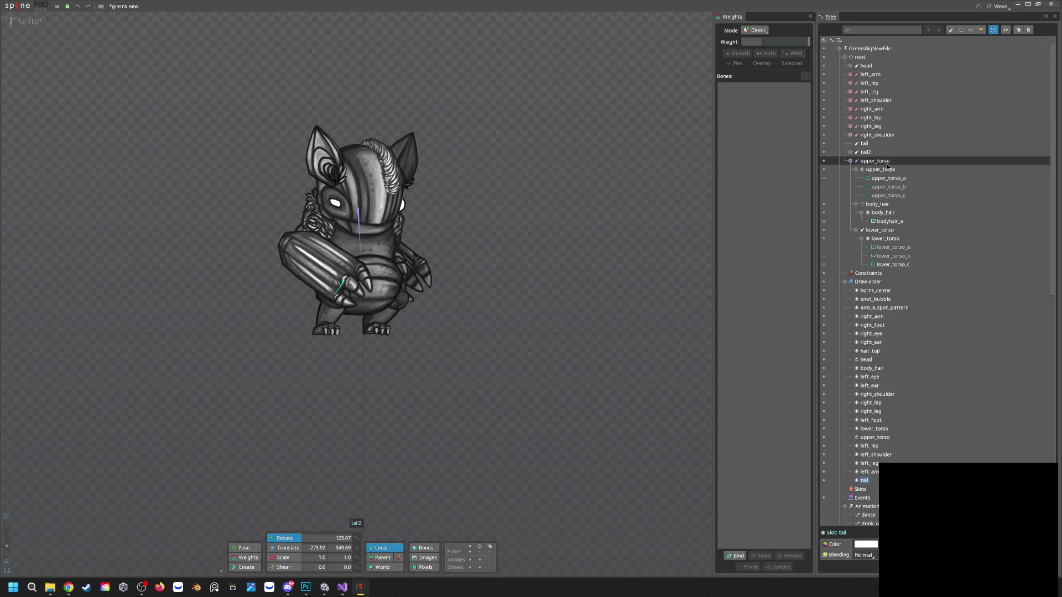
pyautogui.click(850, 153)
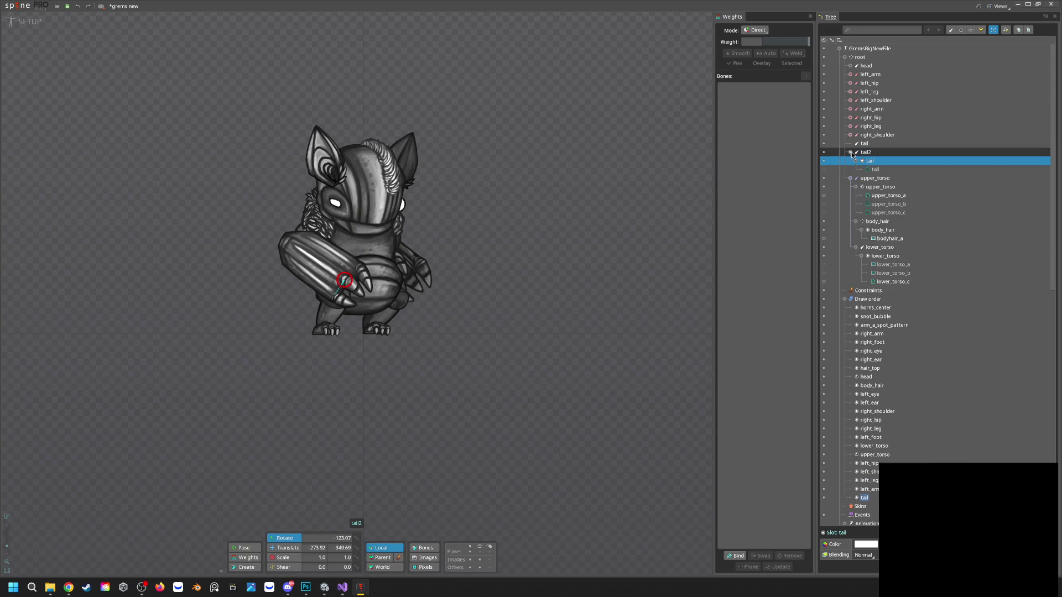
pyautogui.click(855, 143)
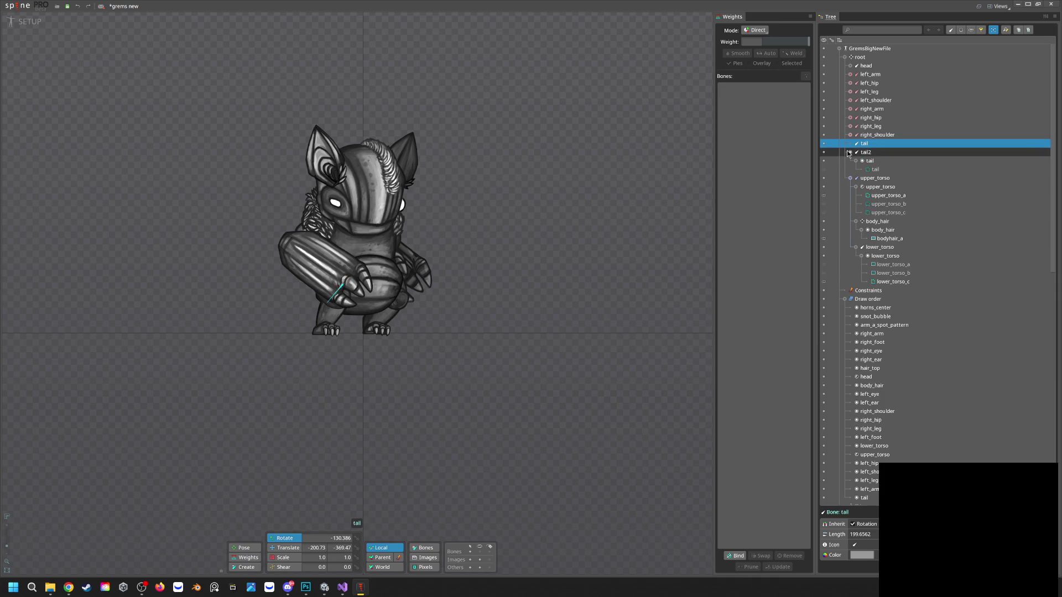
pyautogui.click(878, 170)
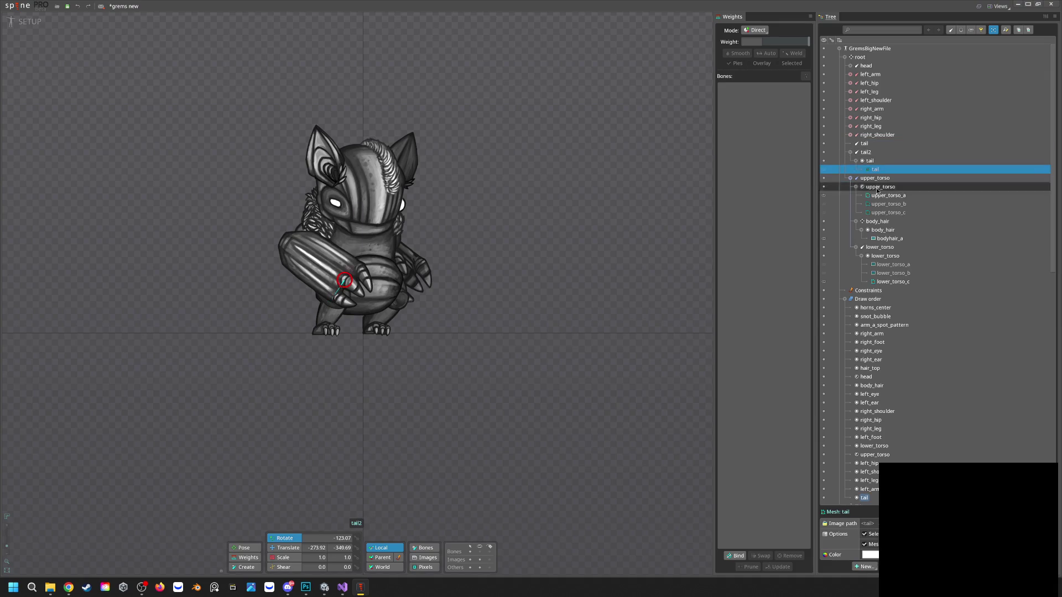
pyautogui.click(305, 588)
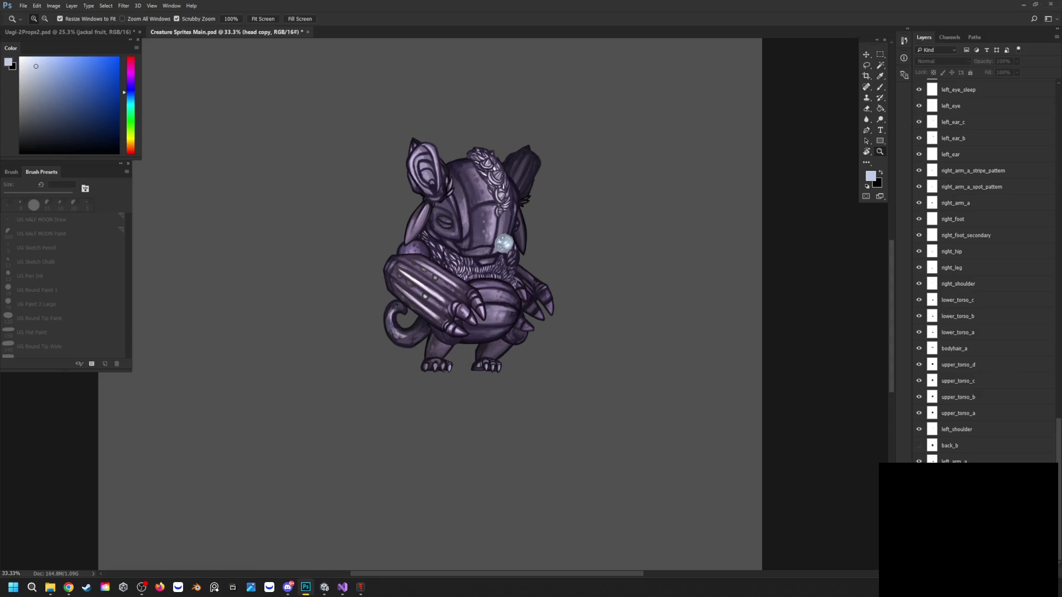
# Make the head_l layer visible, toggling it once to compare
pyautogui.scroll(15, 944, 310)
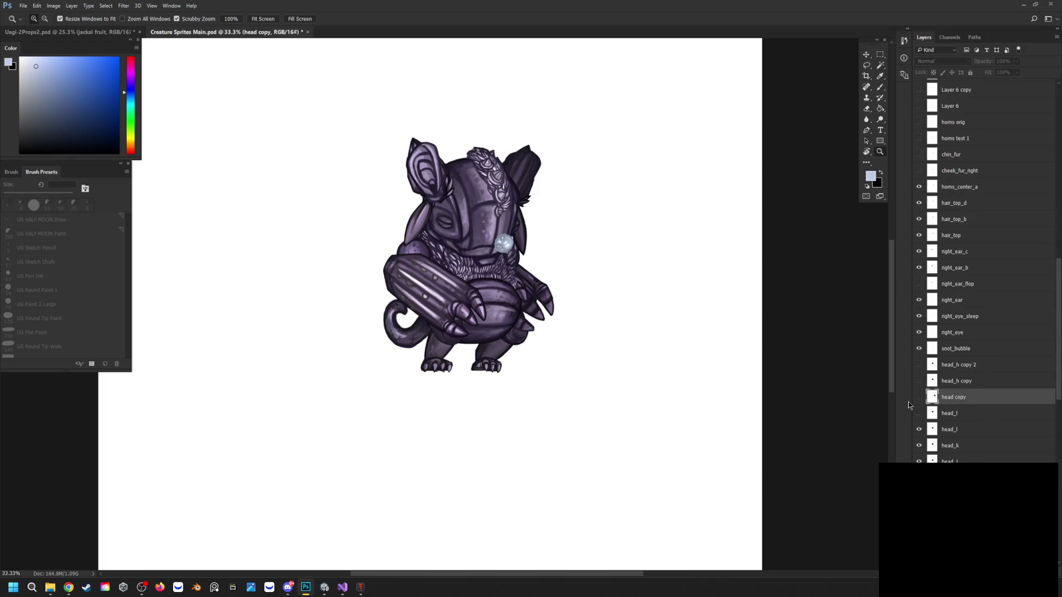
pyautogui.click(919, 414)
pyautogui.click(919, 414)
pyautogui.click(919, 414)
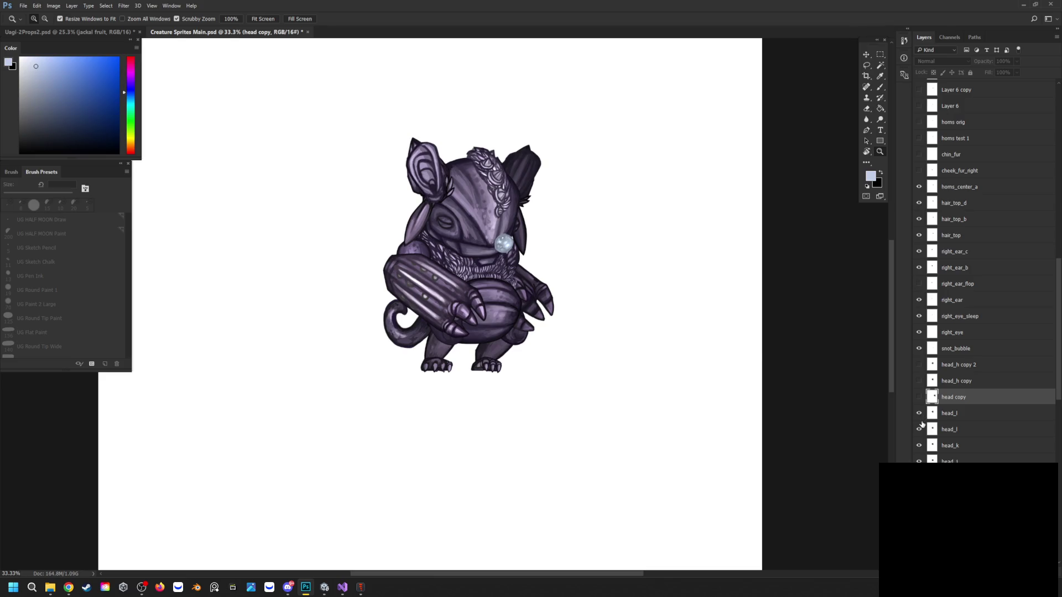
# Hide and reshow the Levels 1 adjustment to compare, then open its settings
pyautogui.scroll(4, 930, 387)
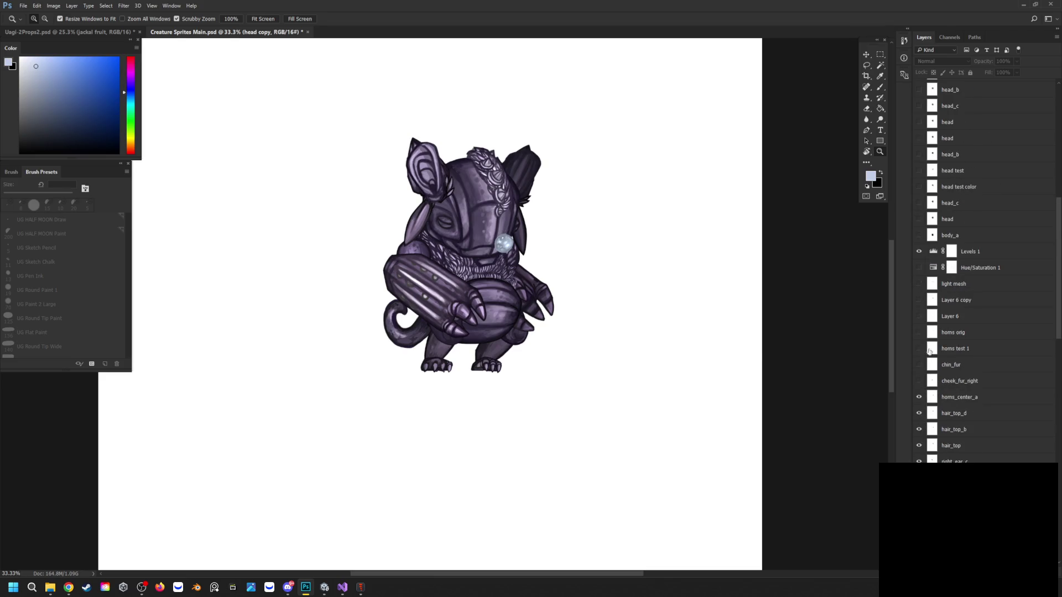
pyautogui.click(918, 252)
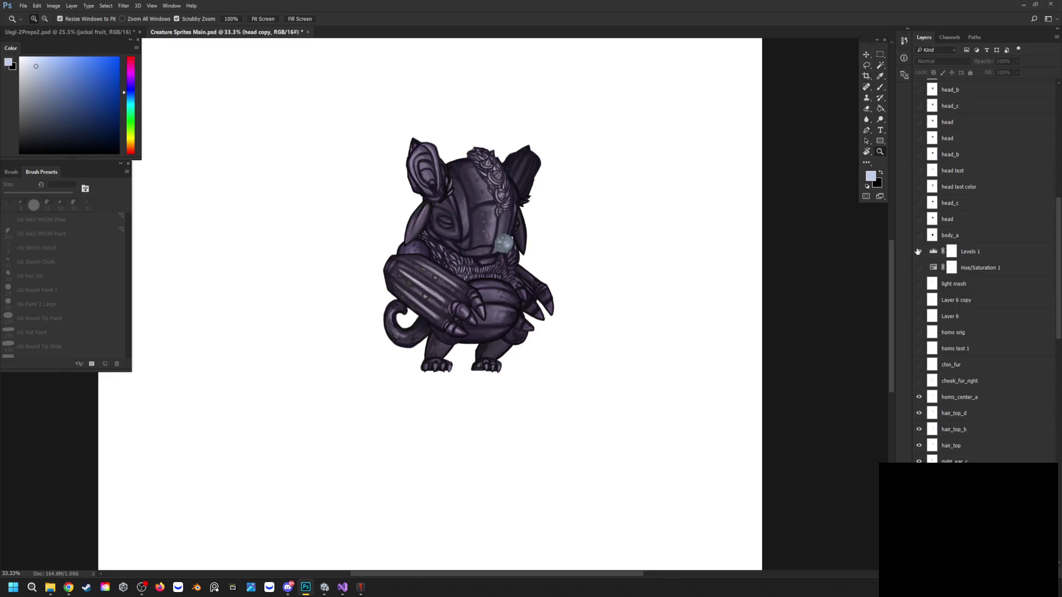
pyautogui.click(918, 252)
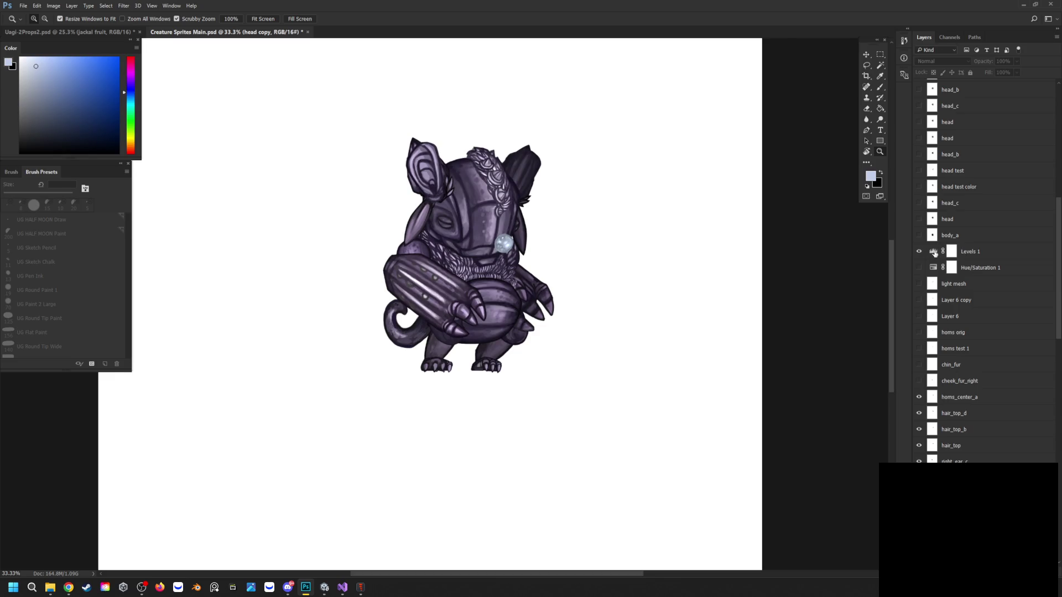
pyautogui.doubleClick(934, 252)
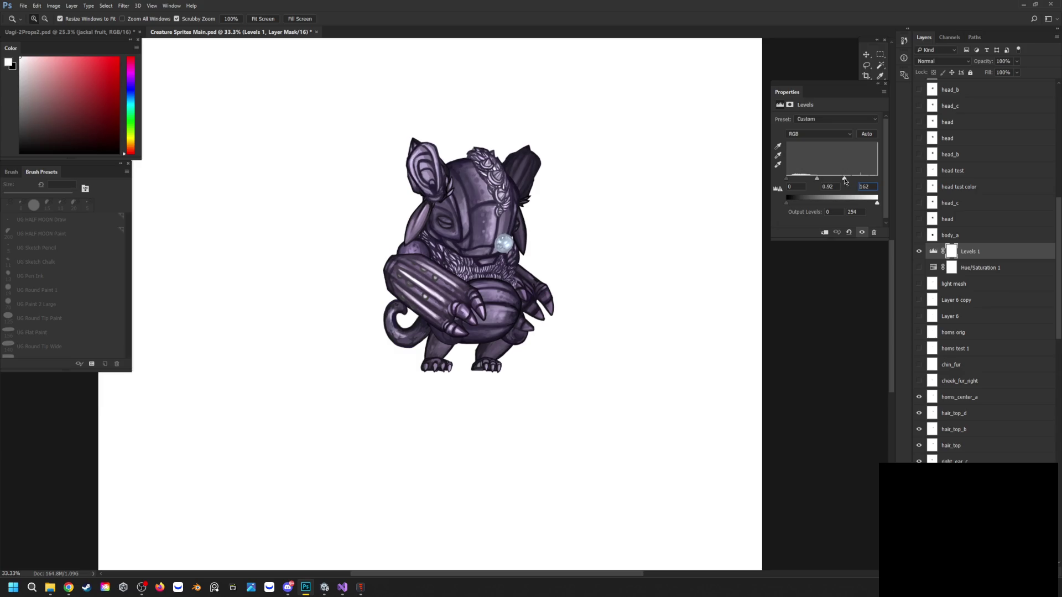
pyautogui.moveTo(844, 181); pyautogui.dragTo(842, 181)
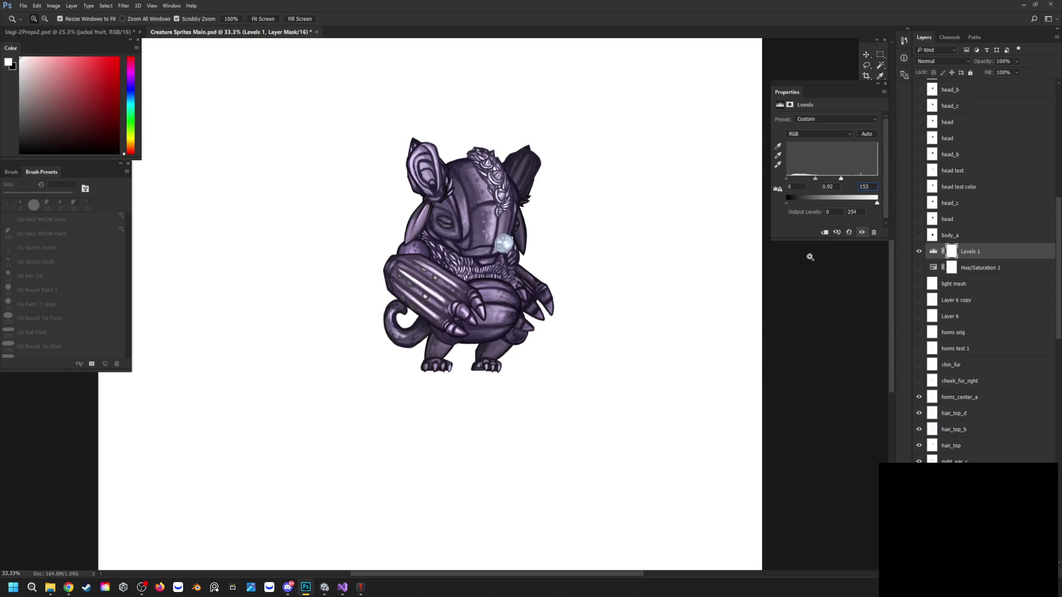
pyautogui.click(919, 268)
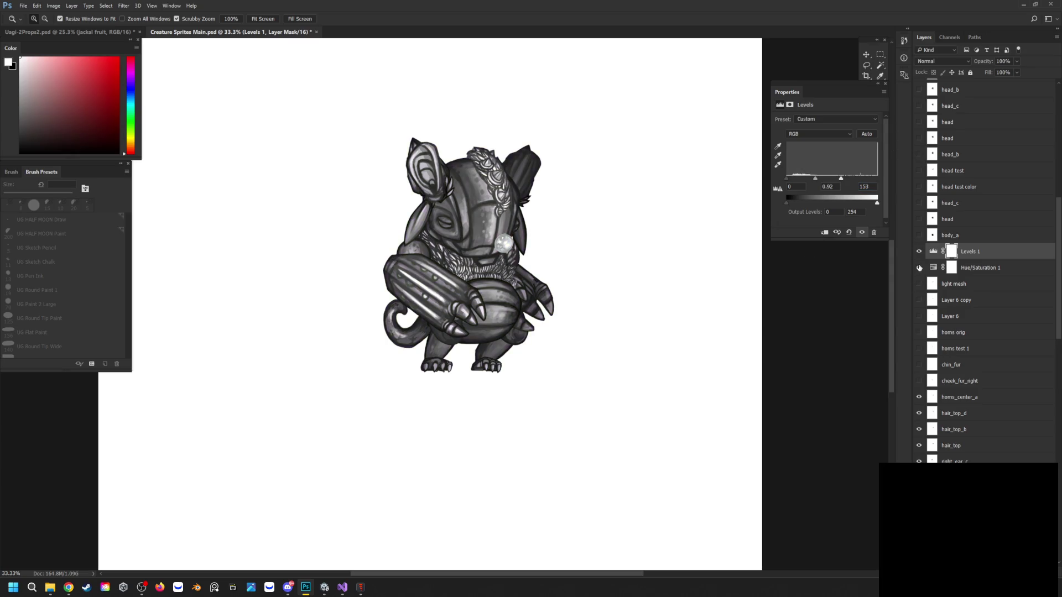
pyautogui.click(886, 84)
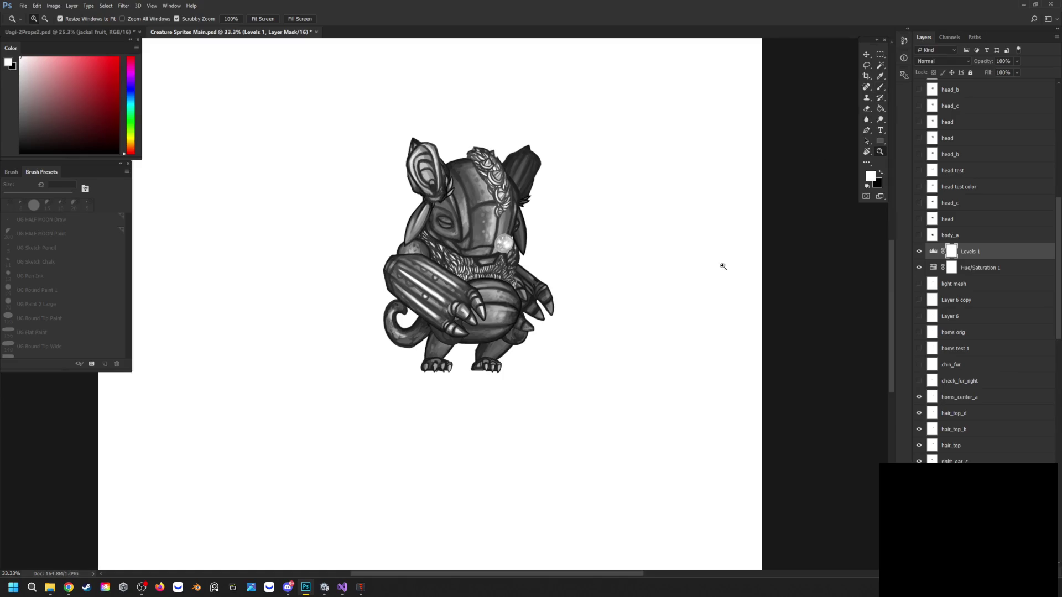
pyautogui.scroll(-2, 593, 330)
pyautogui.scroll(-10, 984, 332)
pyautogui.scroll(-3, 984, 276)
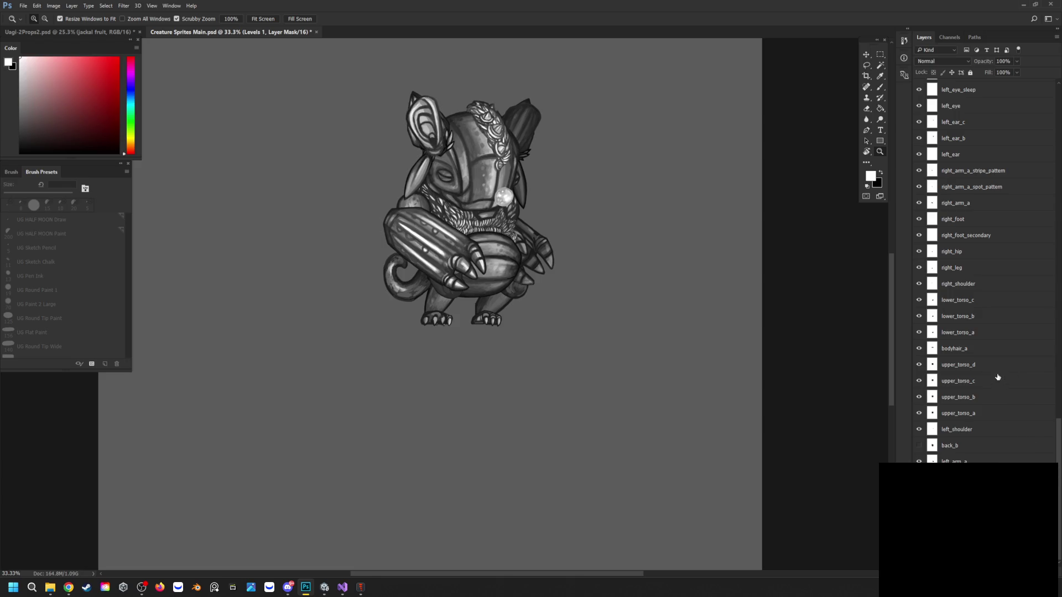
pyautogui.click(360, 591)
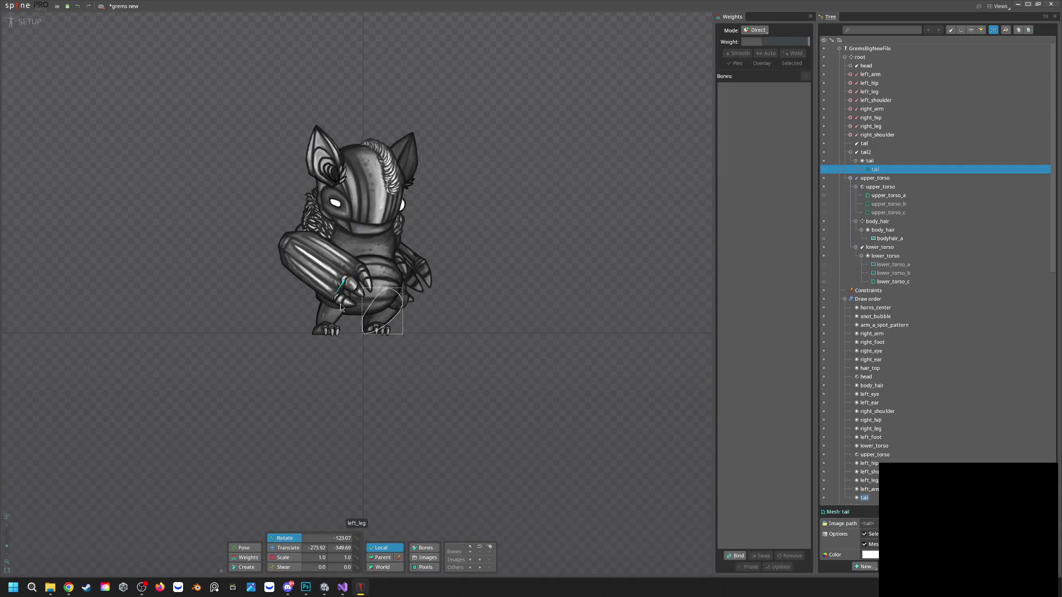
pyautogui.click(373, 332)
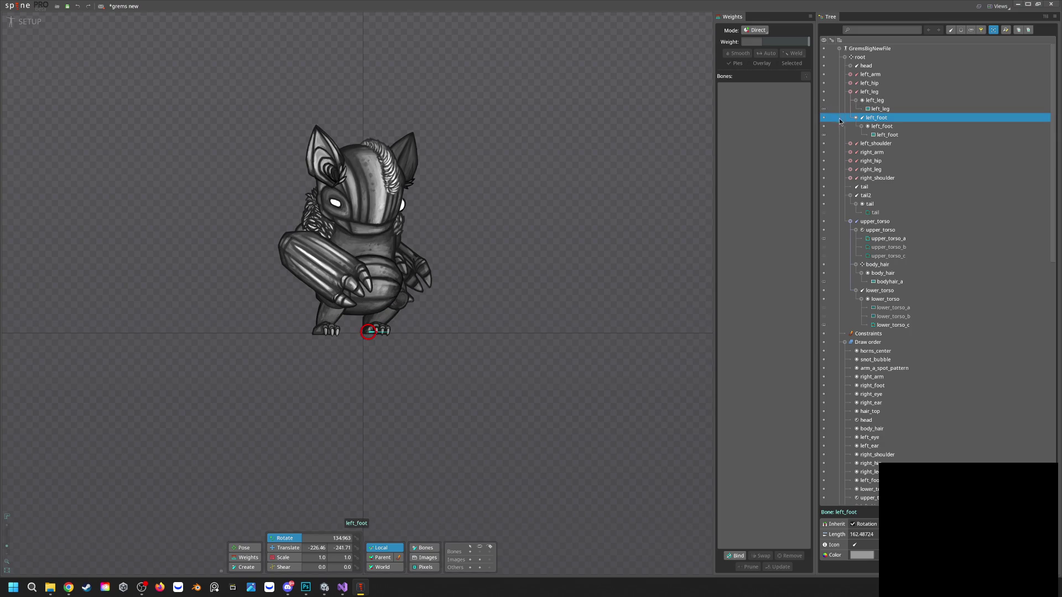
pyautogui.click(332, 332)
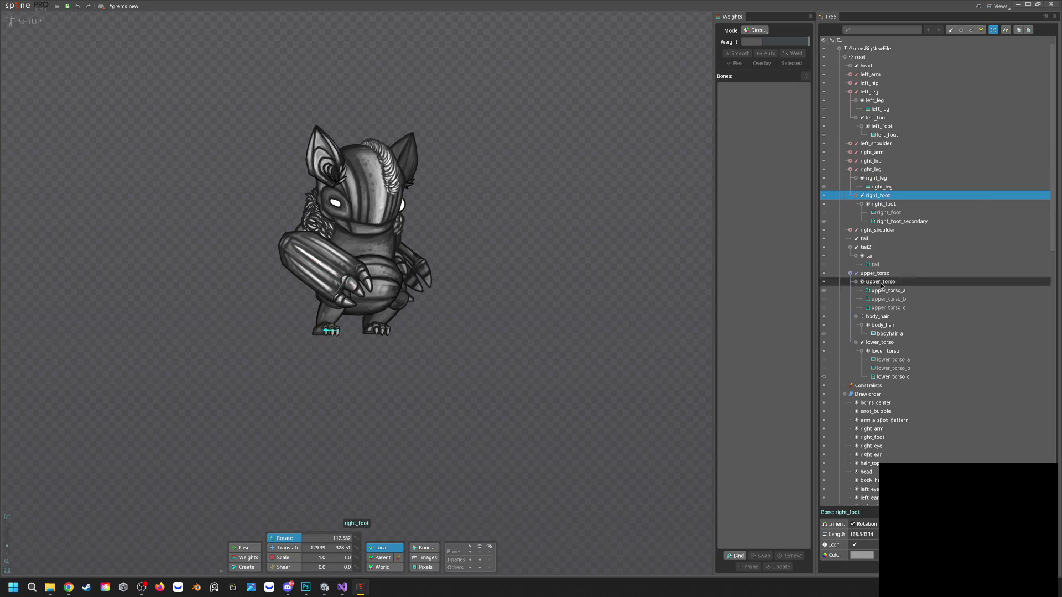
pyautogui.click(340, 562)
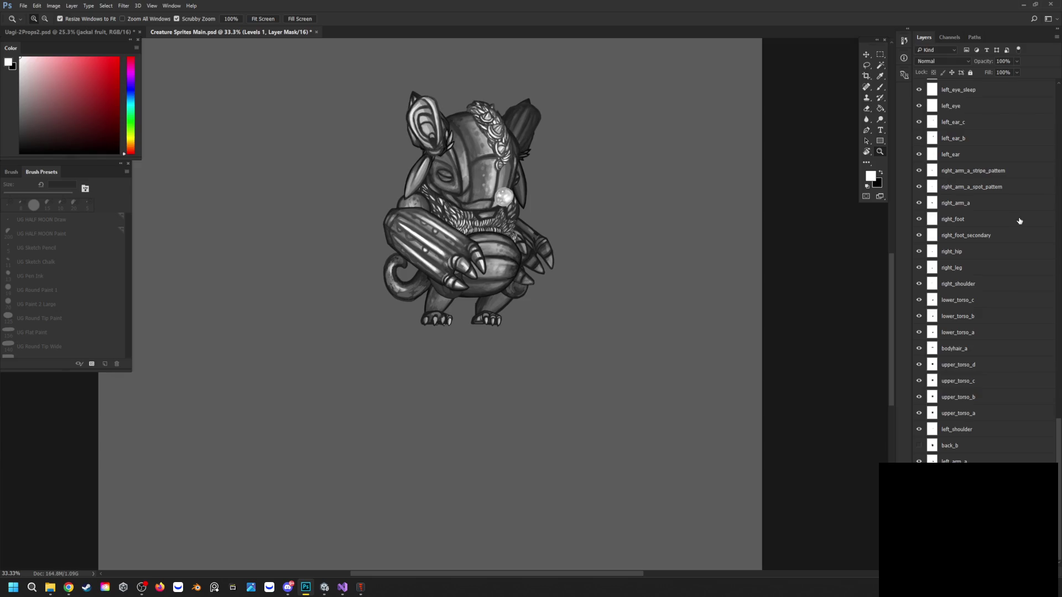
# Turn on the cheek_fur_left layer and toggle its visibility to compare
pyautogui.scroll(2, 1018, 221)
pyautogui.scroll(12, 970, 304)
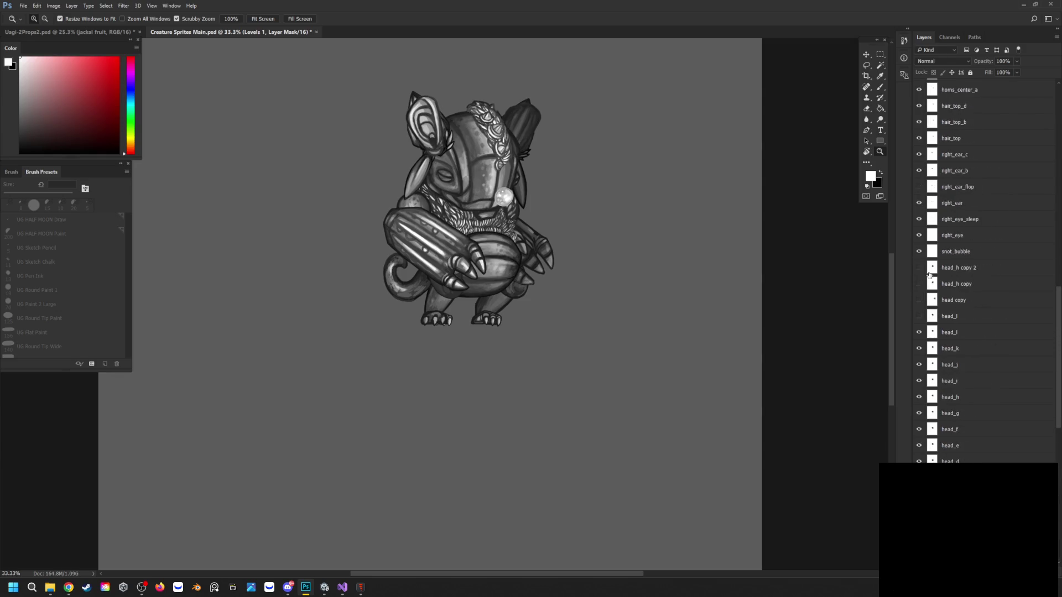
pyautogui.scroll(-3, 972, 365)
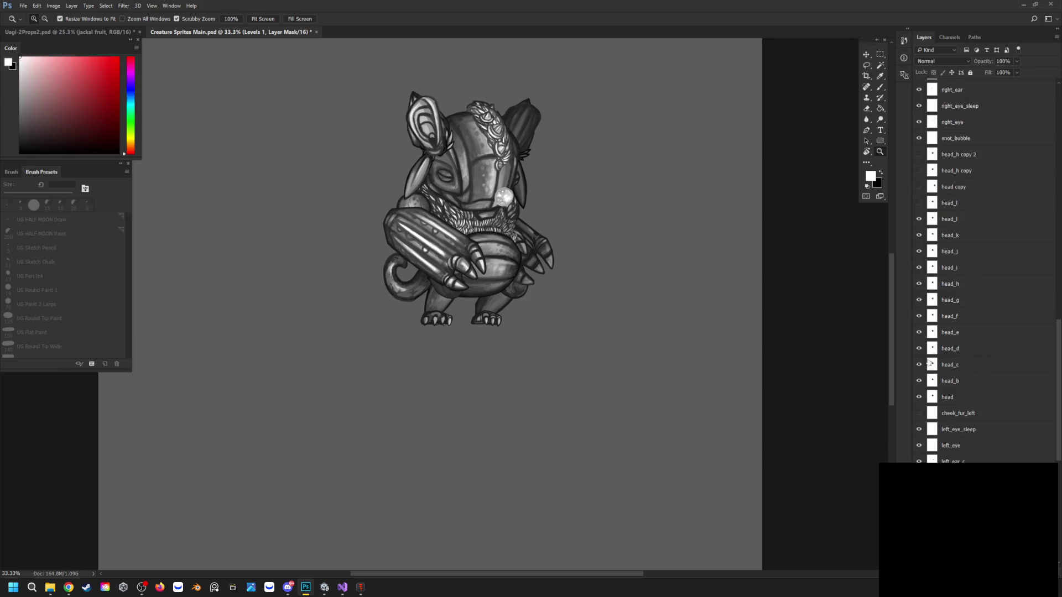
pyautogui.click(920, 415)
pyautogui.scroll(-10, 988, 253)
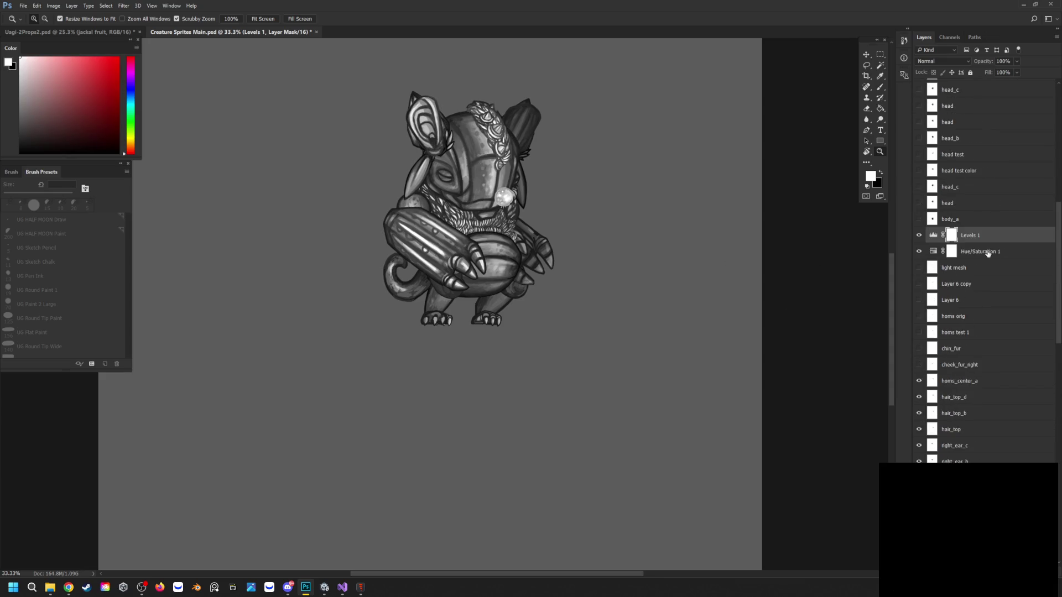
pyautogui.scroll(-10, 974, 249)
pyautogui.scroll(-5, 961, 341)
pyautogui.scroll(10, 957, 355)
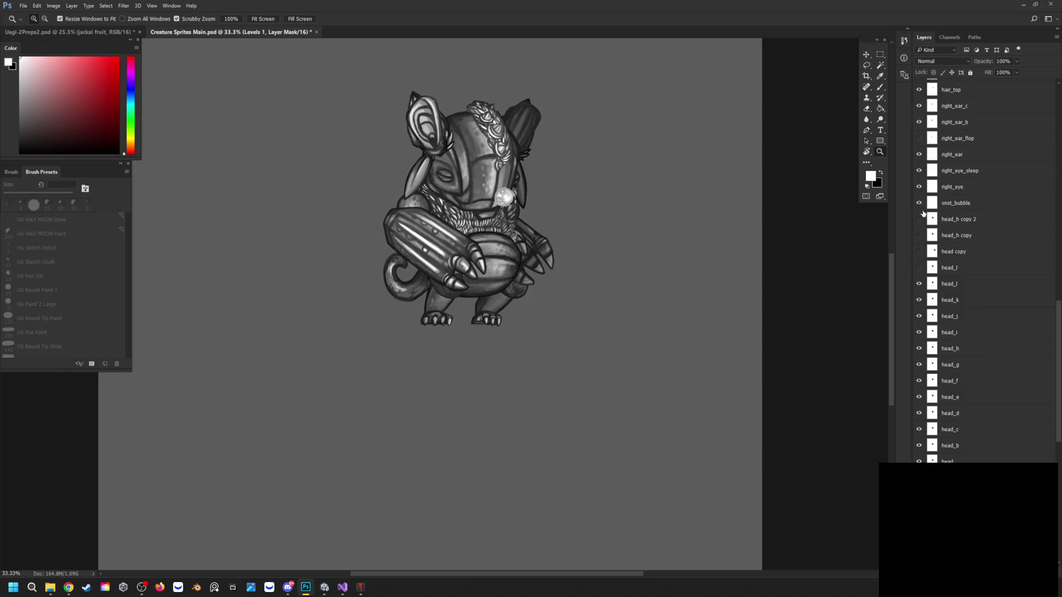
pyautogui.scroll(-1, 921, 193)
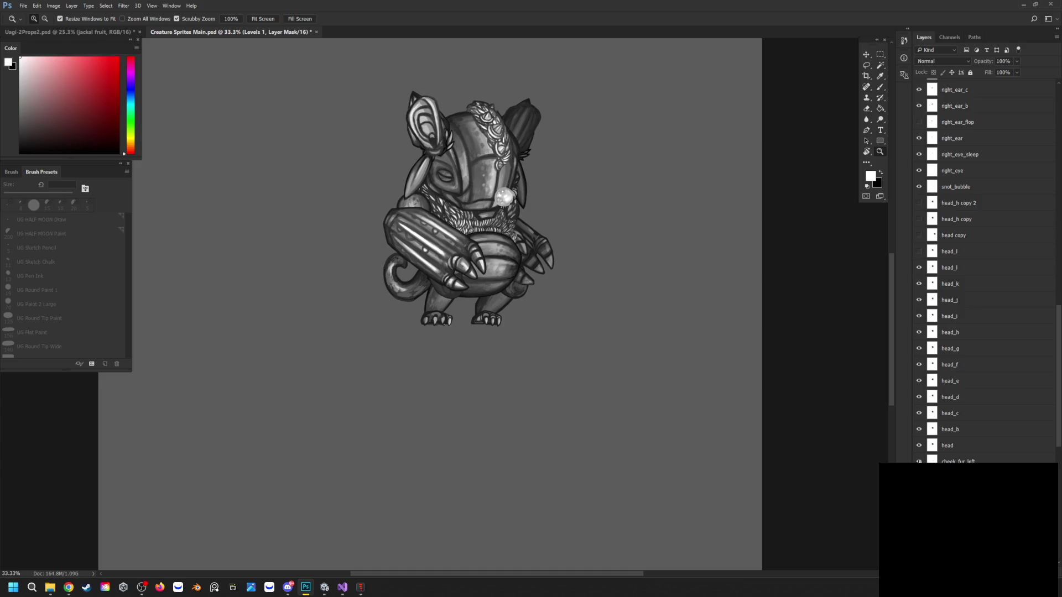
pyautogui.click(919, 462)
# Switch briefly to File Explorer and back, then flick the back_b layer to compare
pyautogui.scroll(-4, 951, 287)
pyautogui.scroll(-10, 954, 319)
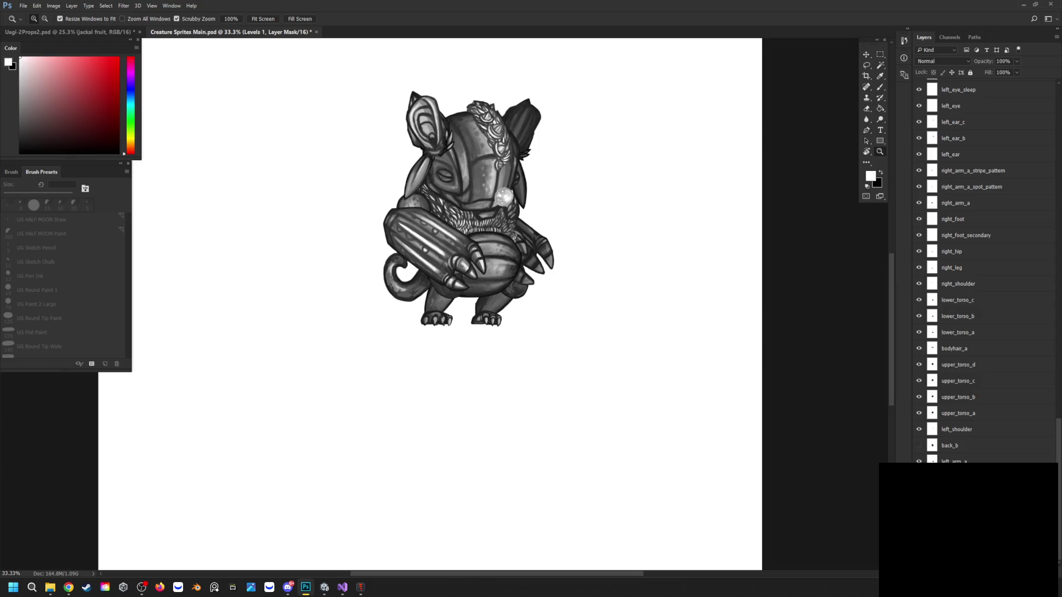
pyautogui.hotkey('alt', 'Tab')
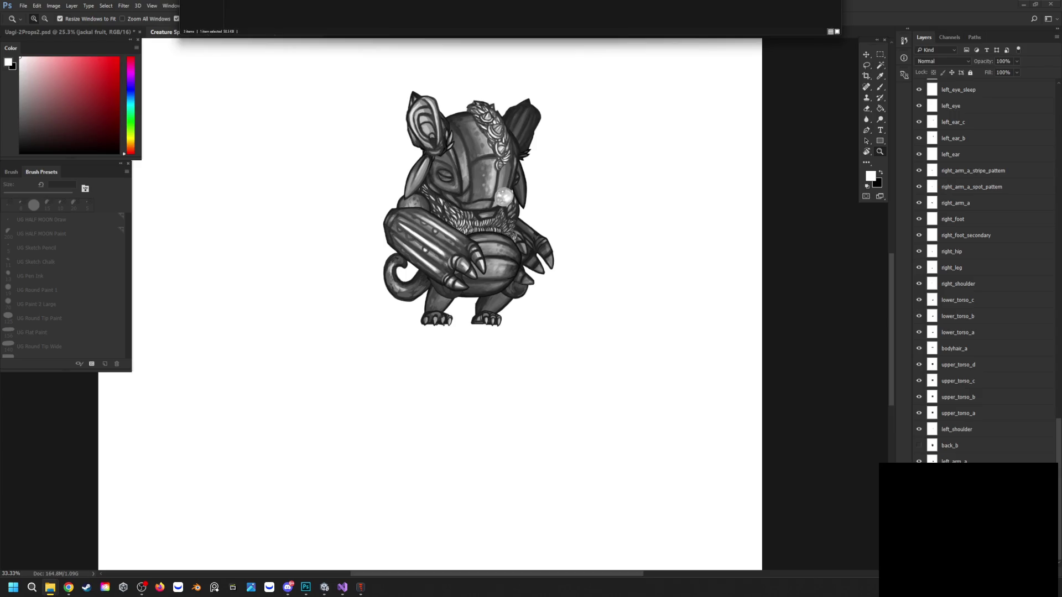
pyautogui.hotkey('alt', 'Tab')
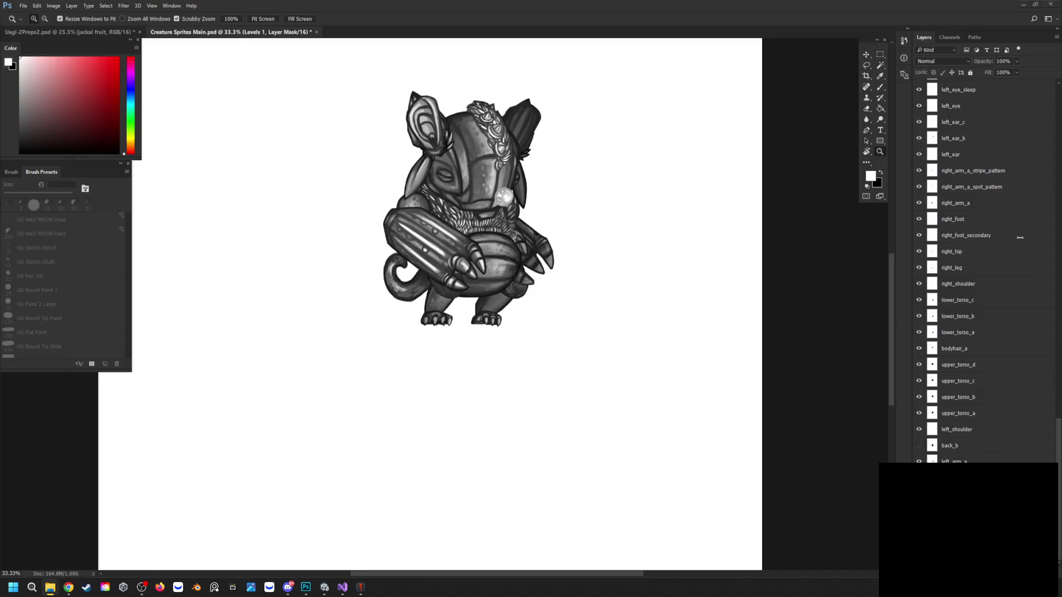
pyautogui.click(919, 446)
pyautogui.click(919, 446)
pyautogui.click(919, 449)
pyautogui.click(919, 450)
pyautogui.click(919, 449)
pyautogui.click(919, 449)
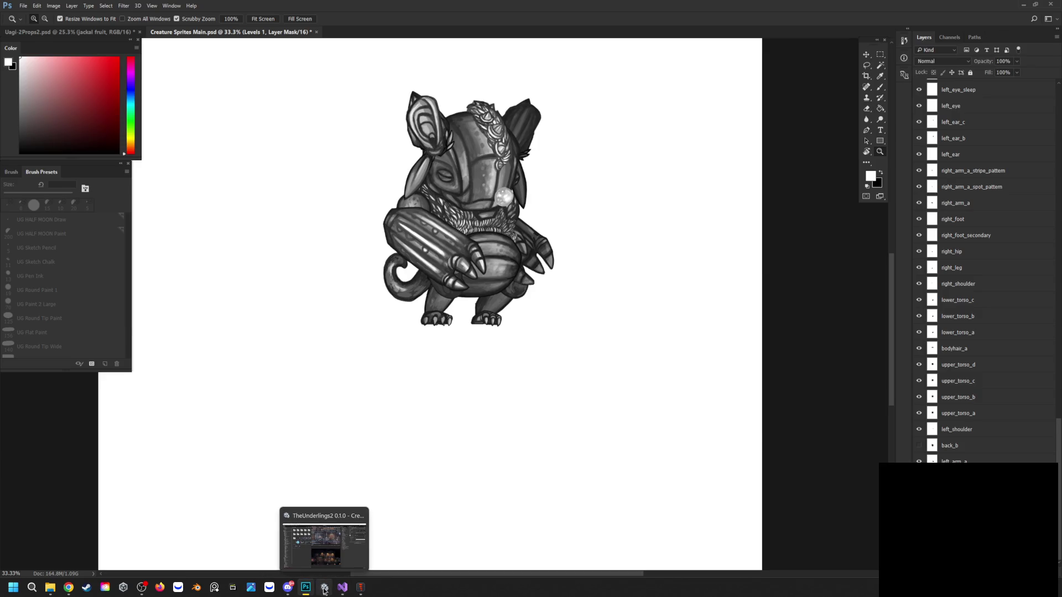
pyautogui.click(324, 587)
pyautogui.click(360, 588)
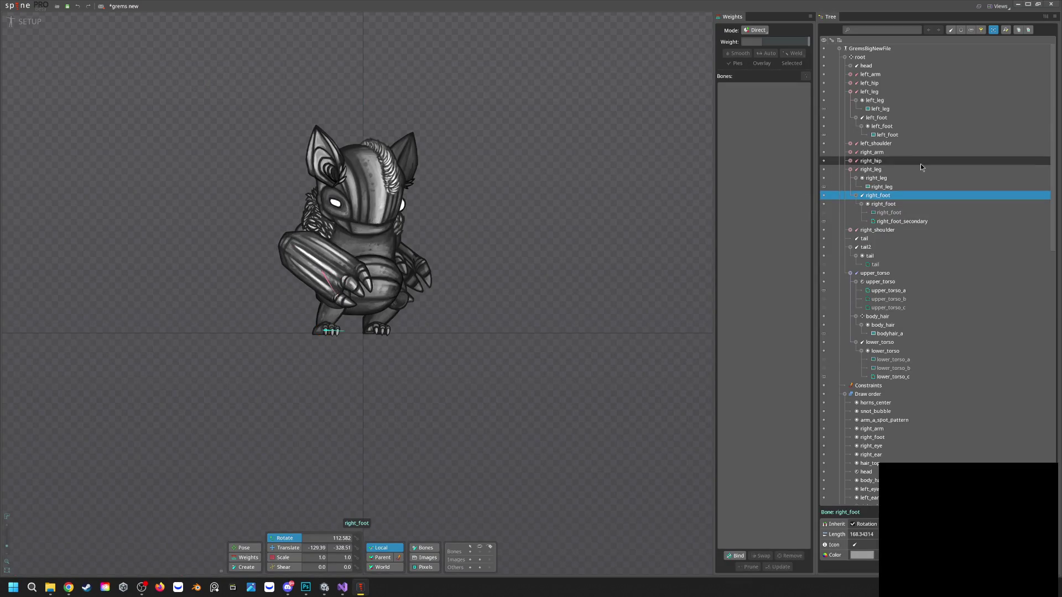
pyautogui.click(856, 178)
pyautogui.click(851, 169)
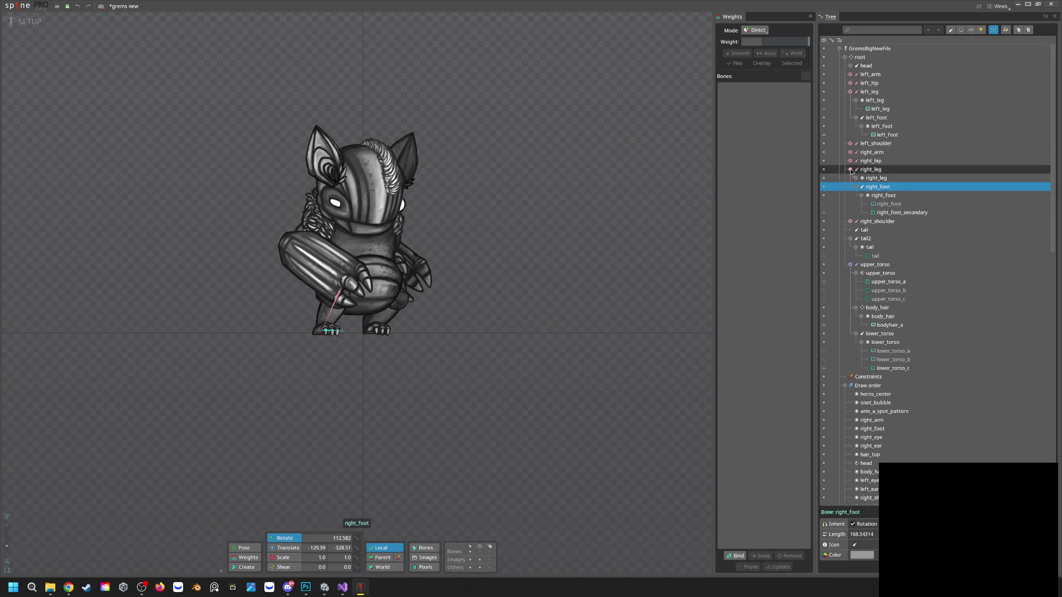
pyautogui.click(850, 169)
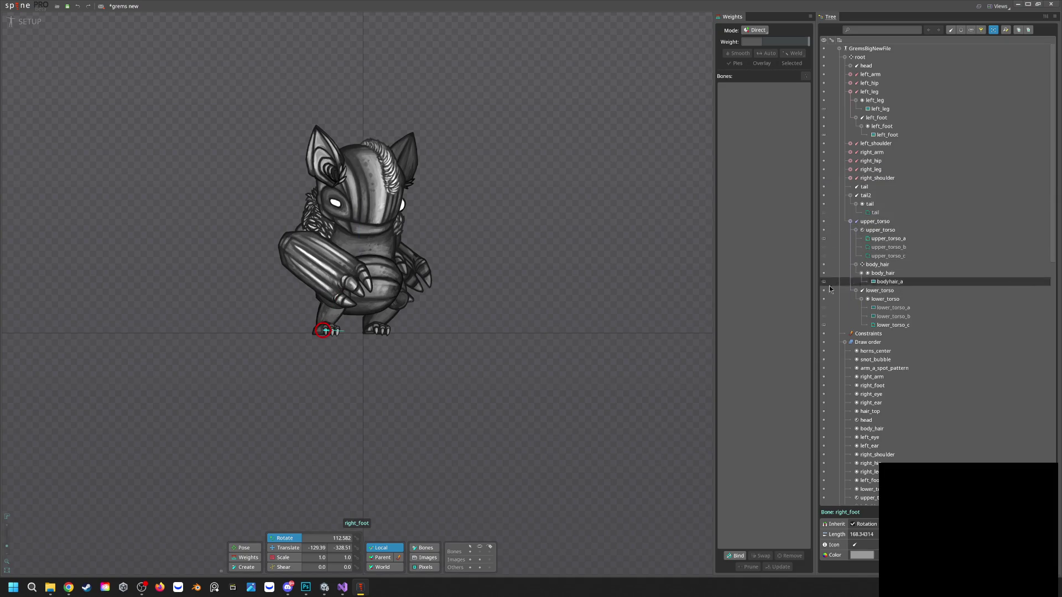
pyautogui.click(851, 222)
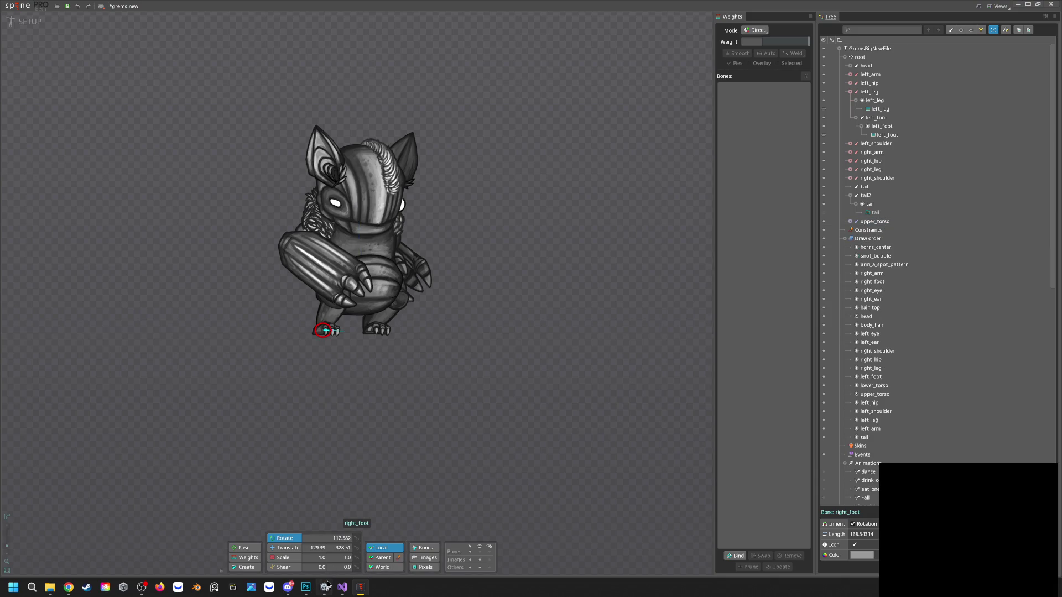
pyautogui.click(309, 592)
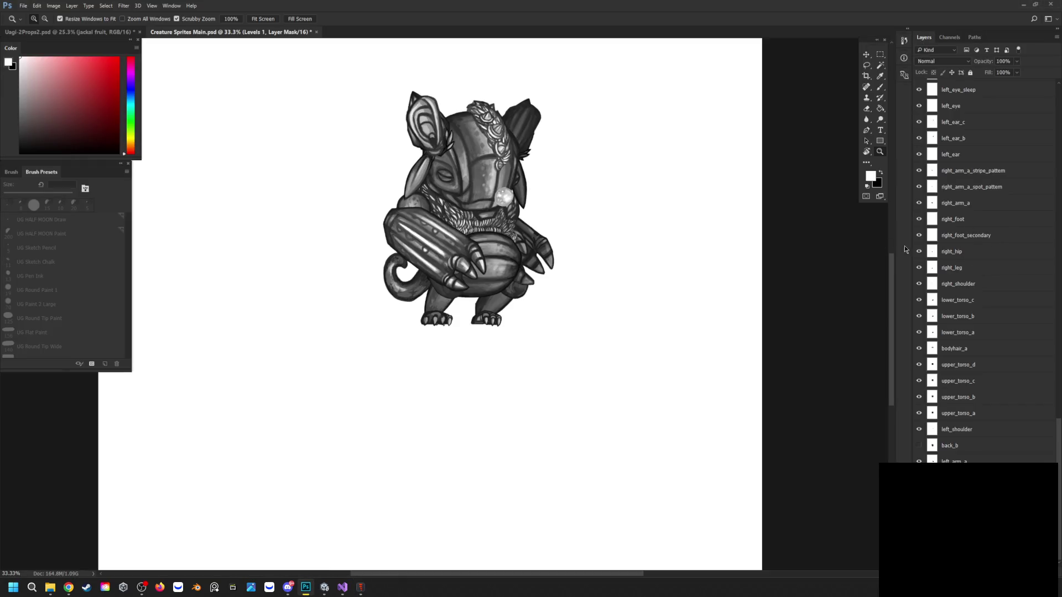
pyautogui.scroll(3, 969, 360)
pyautogui.scroll(3, 968, 360)
pyautogui.scroll(10, 967, 360)
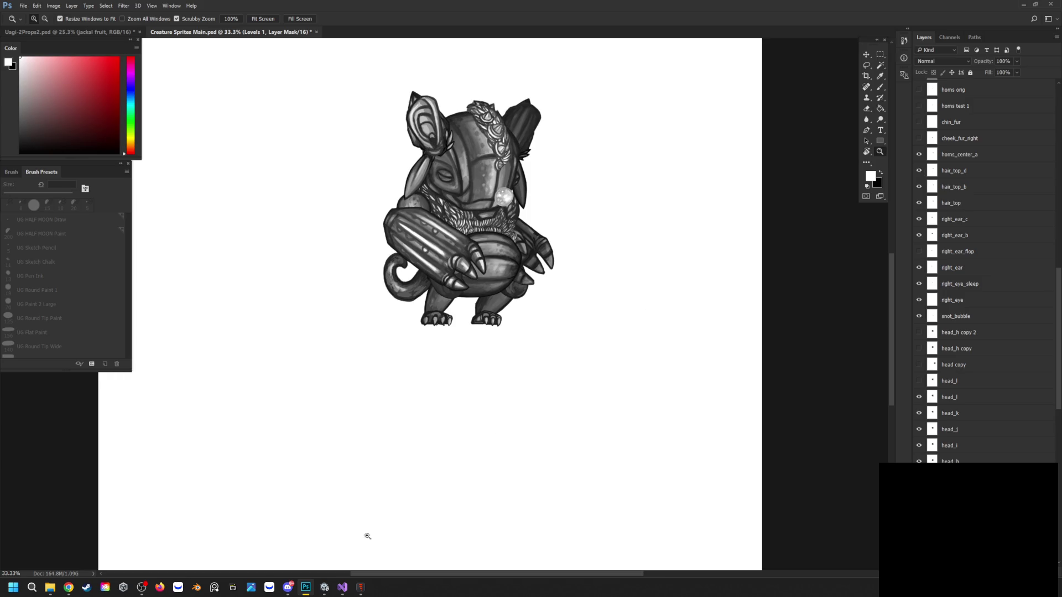
pyautogui.click(361, 588)
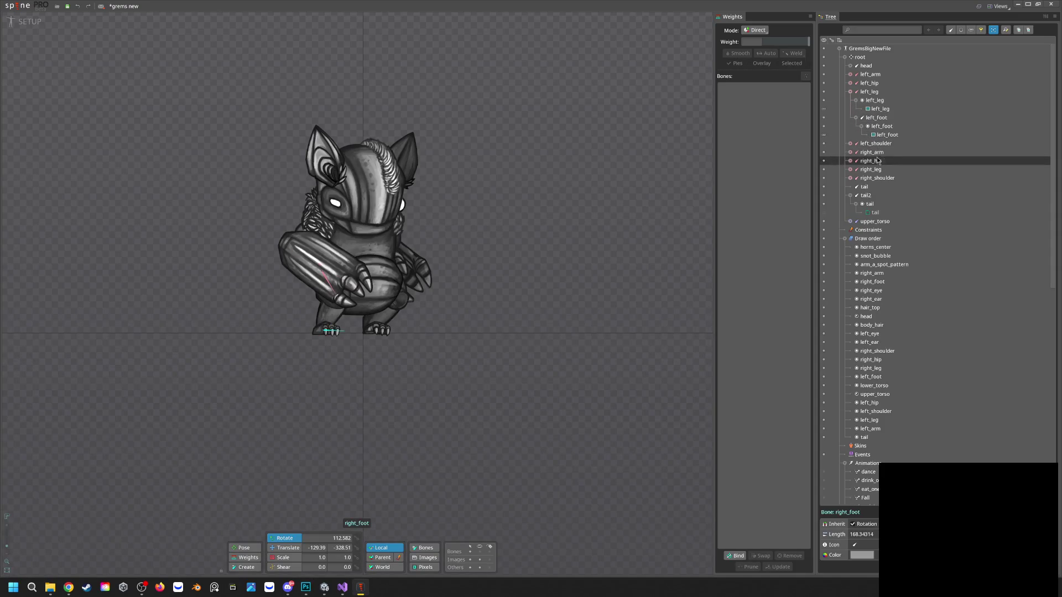
pyautogui.click(392, 170)
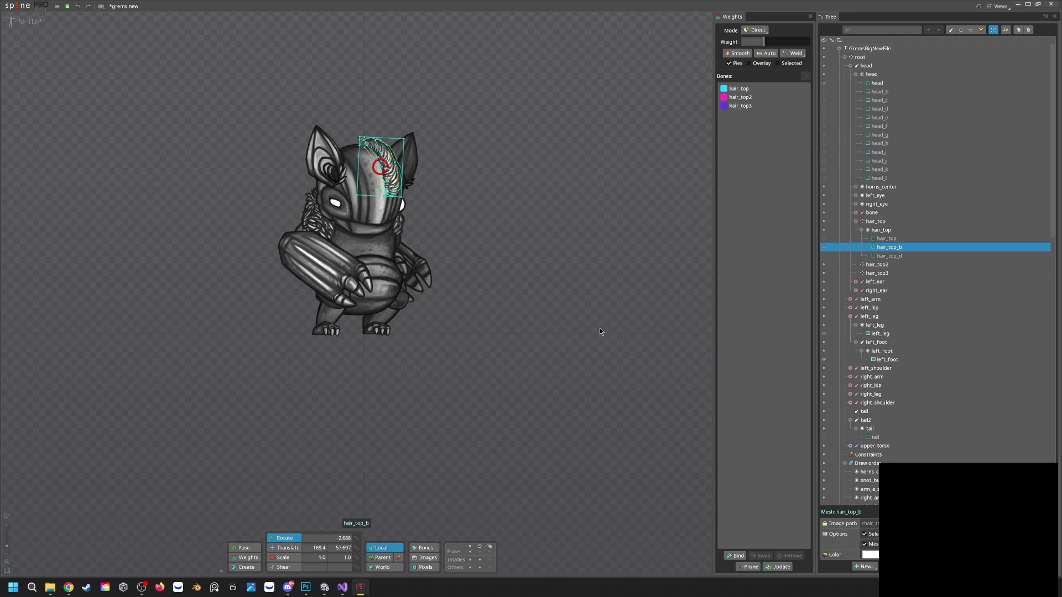
pyautogui.click(304, 589)
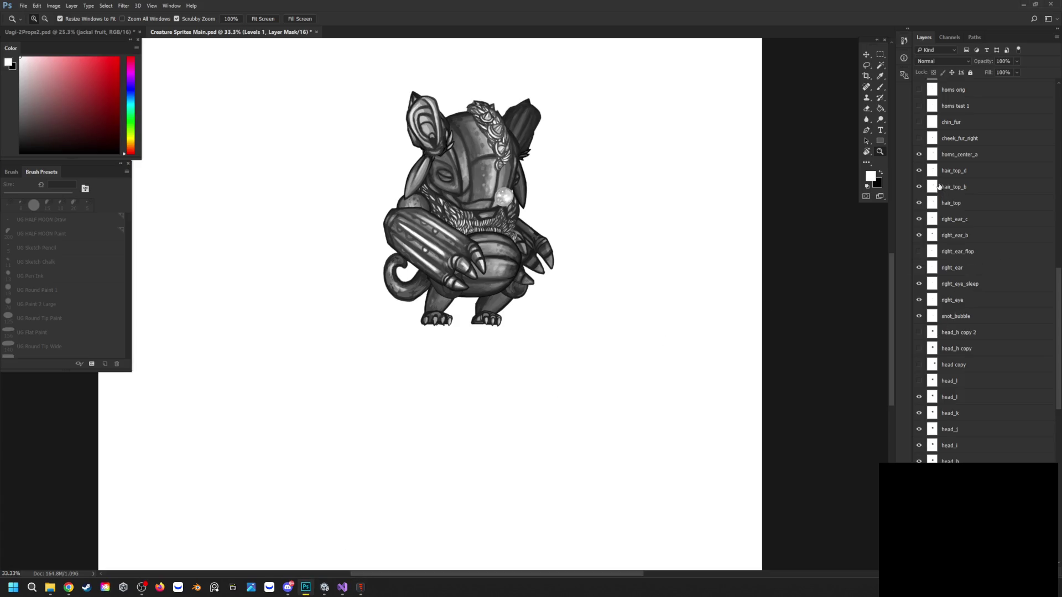
pyautogui.click(919, 140)
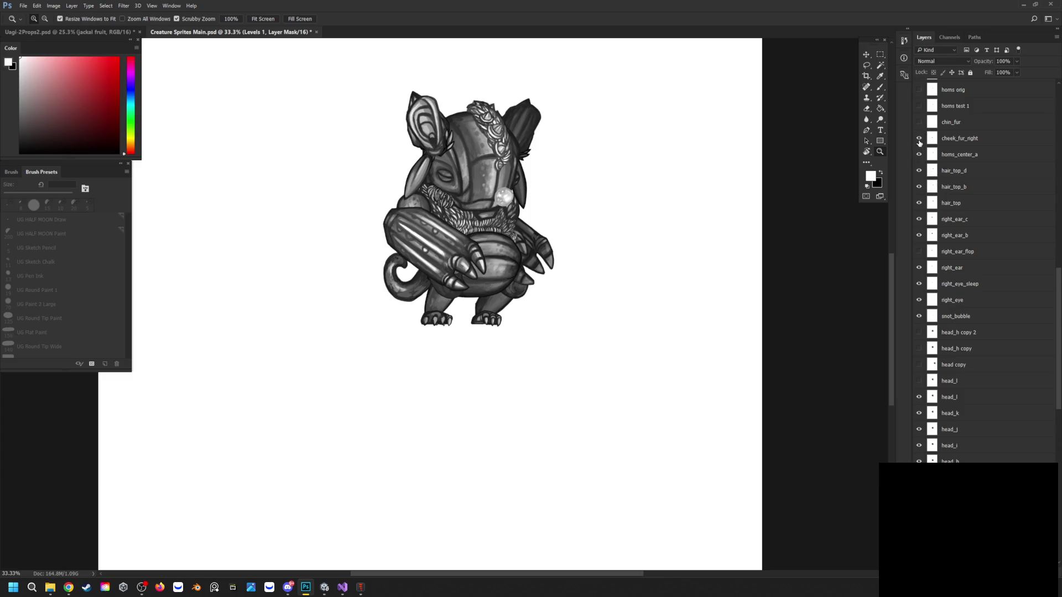
pyautogui.click(919, 142)
pyautogui.scroll(-10, 951, 365)
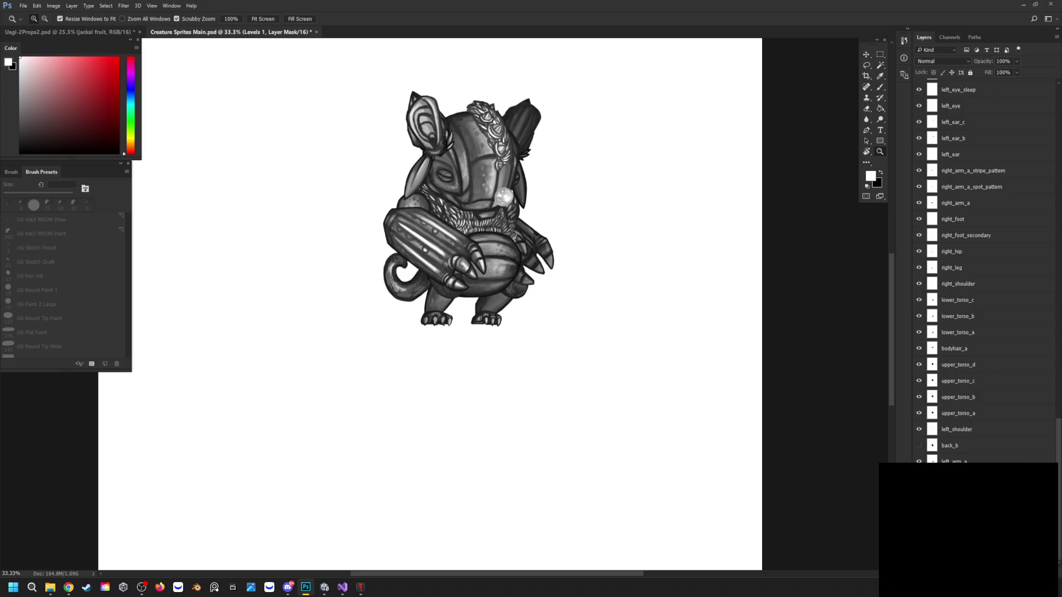
pyautogui.click(24, 7)
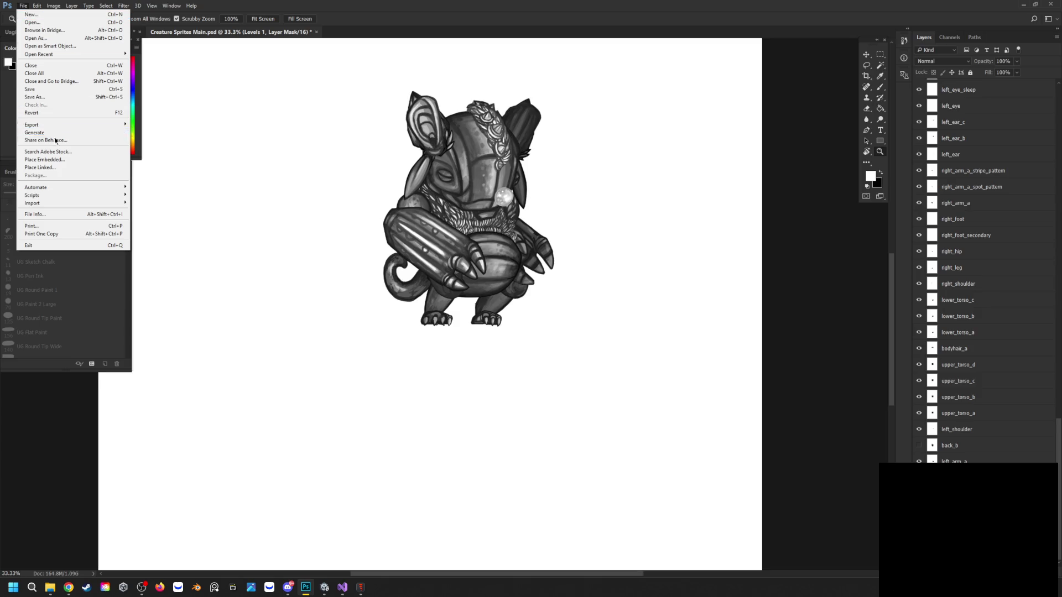
pyautogui.moveTo(78, 195)
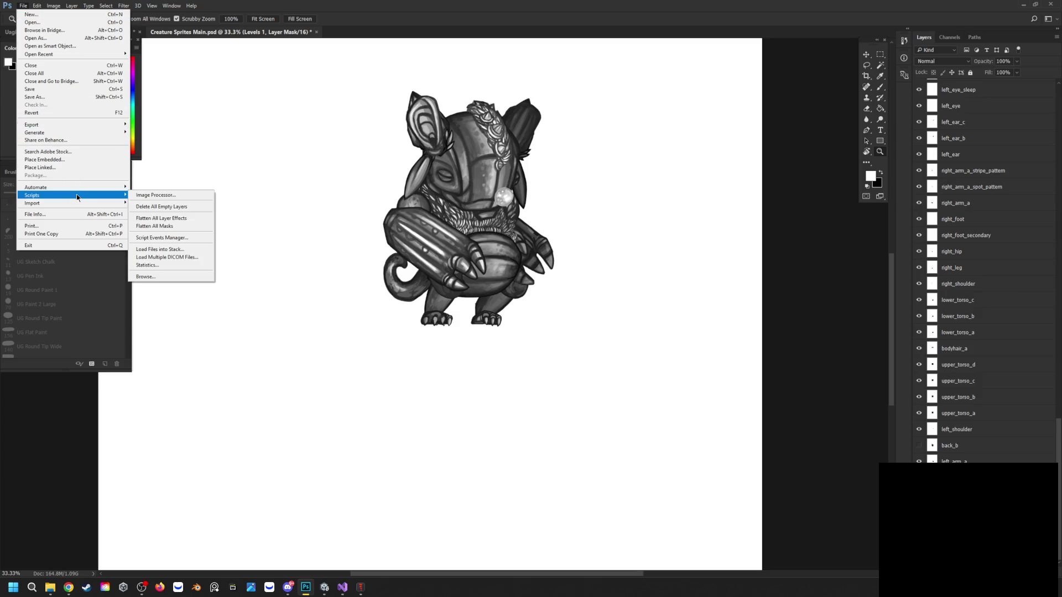
pyautogui.click(148, 276)
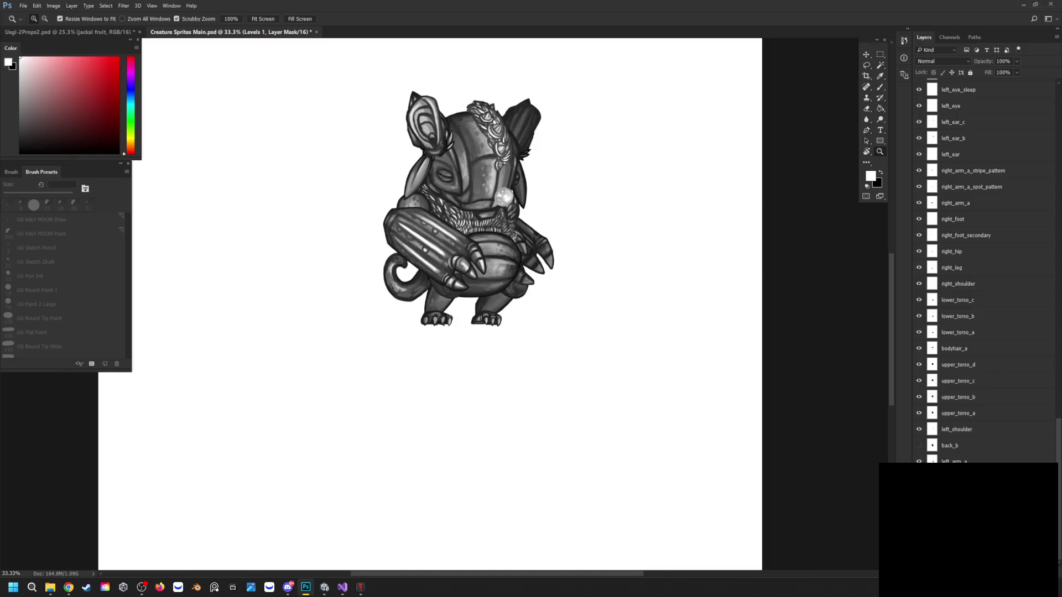
pyautogui.press('Return')
pyautogui.press('super+e')
pyautogui.scroll(10, 984, 271)
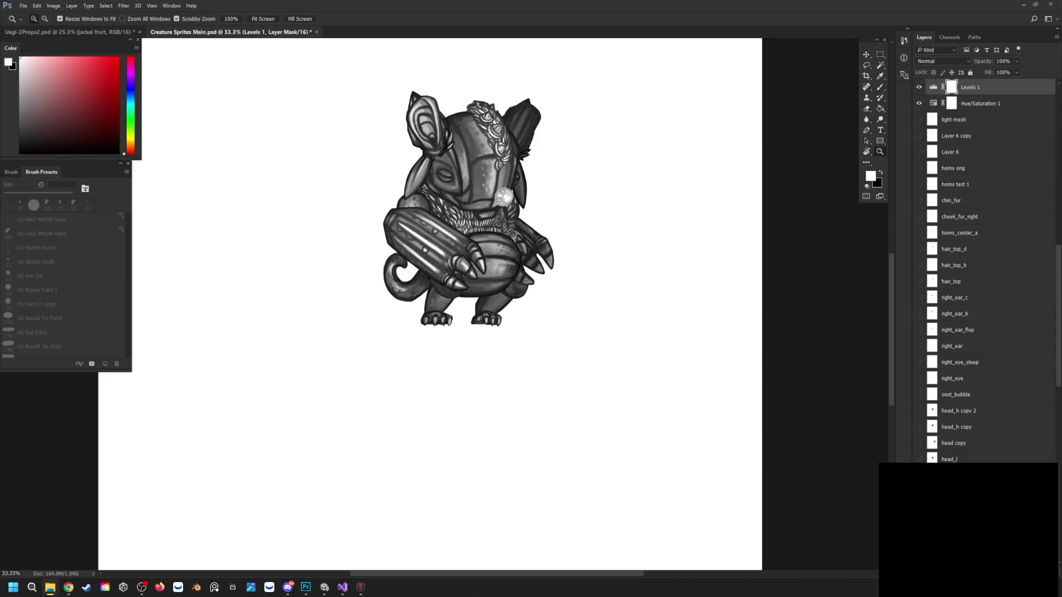
# Show the layers from horns_center_a down to snot_bubble, leaving right_ear_flop hidden
pyautogui.moveTo(919, 233); pyautogui.dragTo(919, 395)
# In Spine, select the hair_top_d mesh attachment alone in the Tree
pyautogui.click(361, 588)
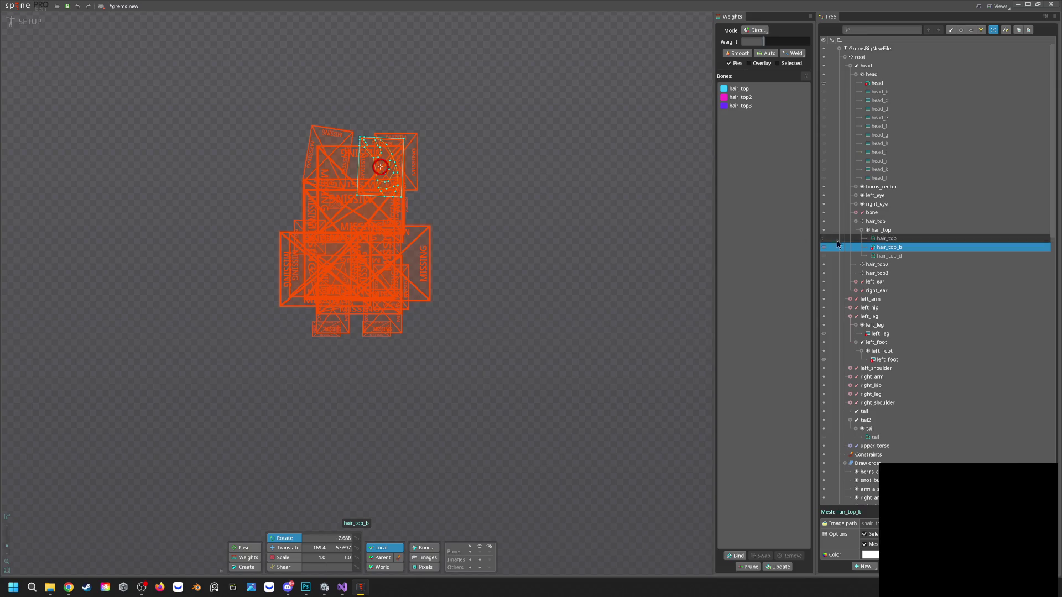
pyautogui.keyDown('ctrl'); pyautogui.click(891, 239); pyautogui.keyUp('ctrl')
pyautogui.click(887, 238)
pyautogui.click(889, 256)
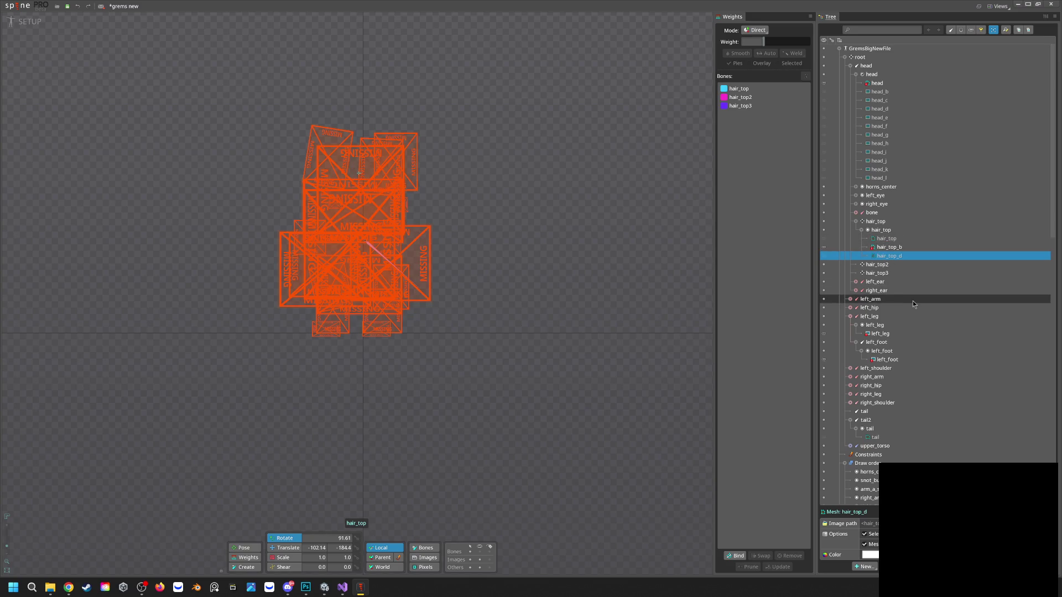
pyautogui.scroll(-15, 912, 301)
pyautogui.scroll(-6, 914, 314)
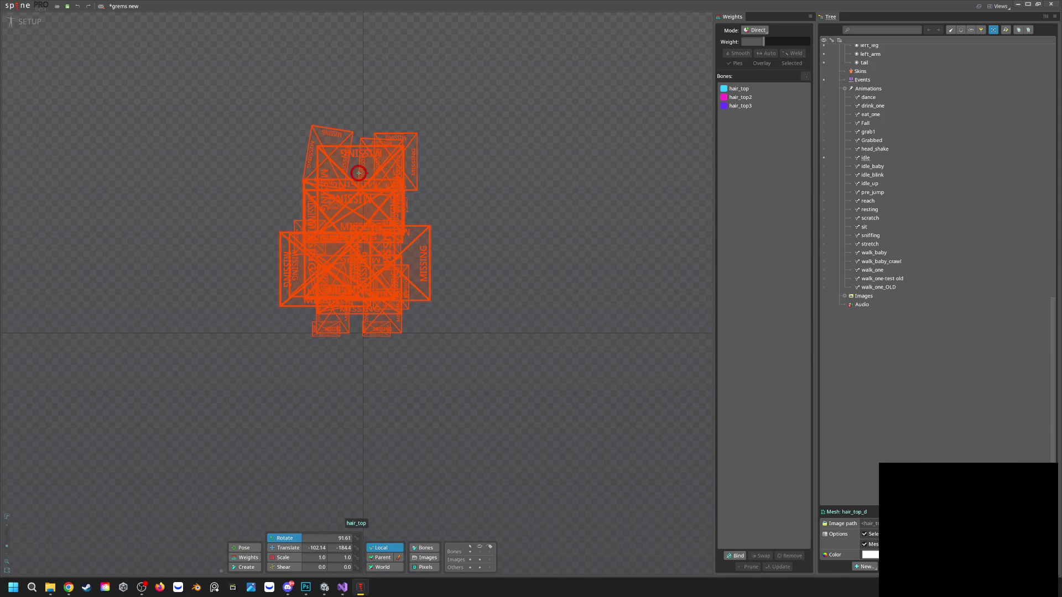
# Expand the Images folder to list bodyhair_a through upper_torso_c, then minimize Spine
pyautogui.click(863, 297)
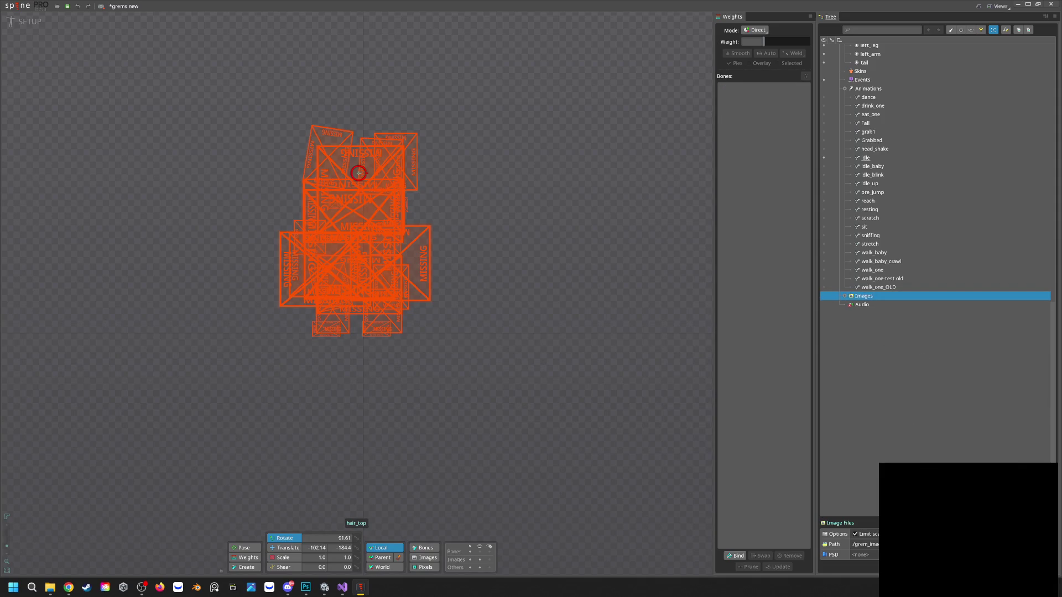
pyautogui.hotkey('alt', 'Tab')
pyautogui.hotkey('alt', 'Tab')
pyautogui.click(844, 298)
pyautogui.scroll(-7, 894, 370)
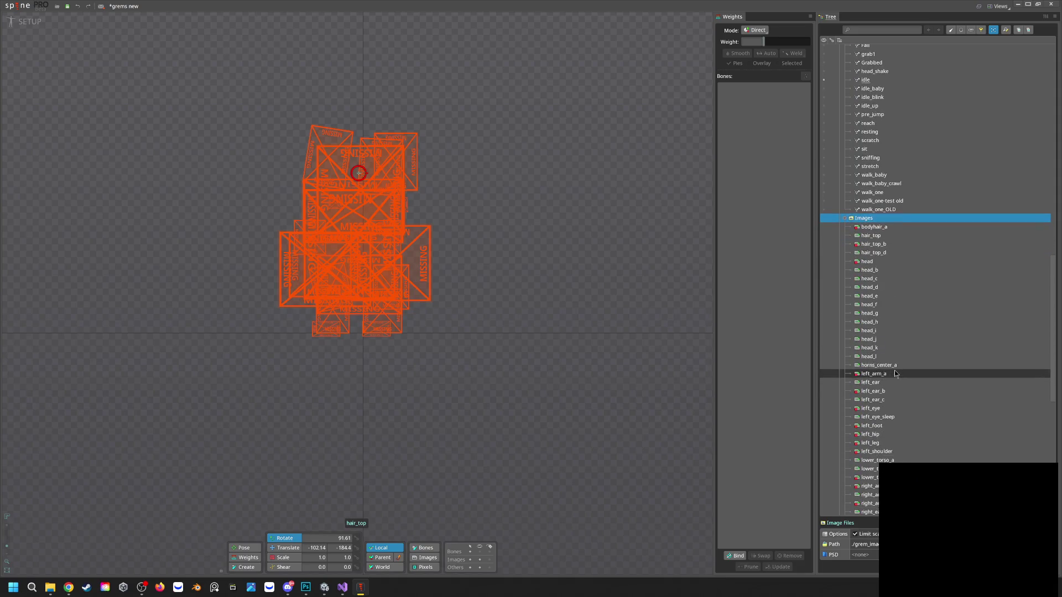
pyautogui.scroll(-4, 895, 374)
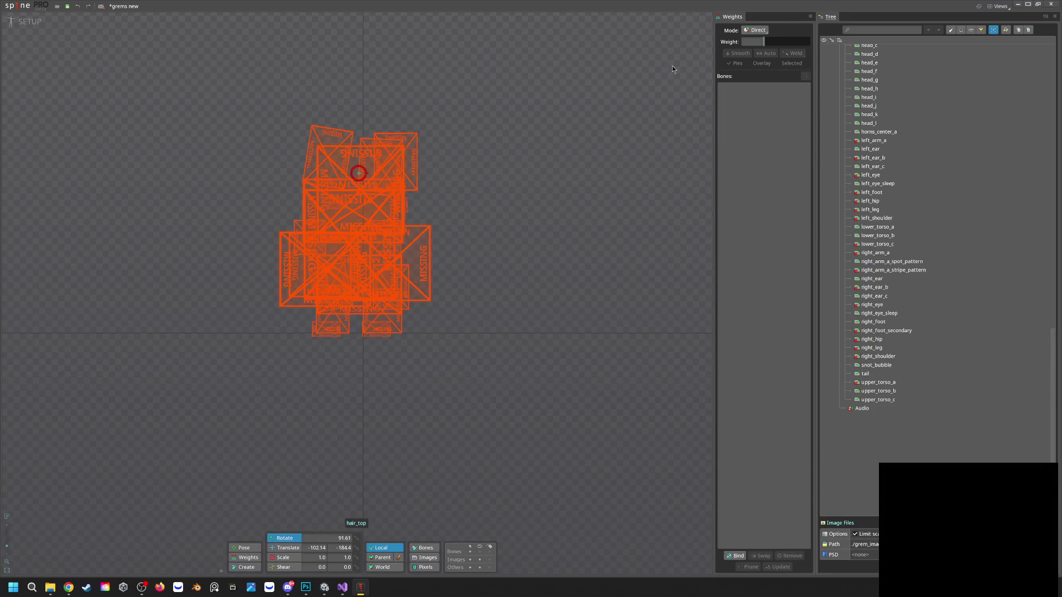
pyautogui.click(1019, 6)
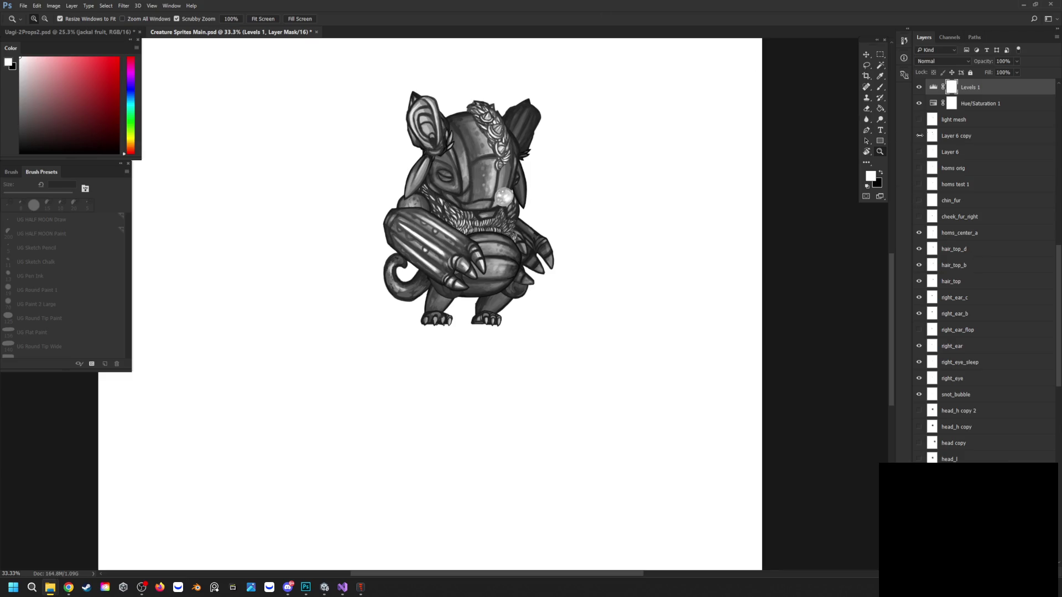
# Scroll through the creature's Photoshop layers, then return to the Spine project
pyautogui.scroll(-1, 963, 187)
pyautogui.scroll(8, 962, 187)
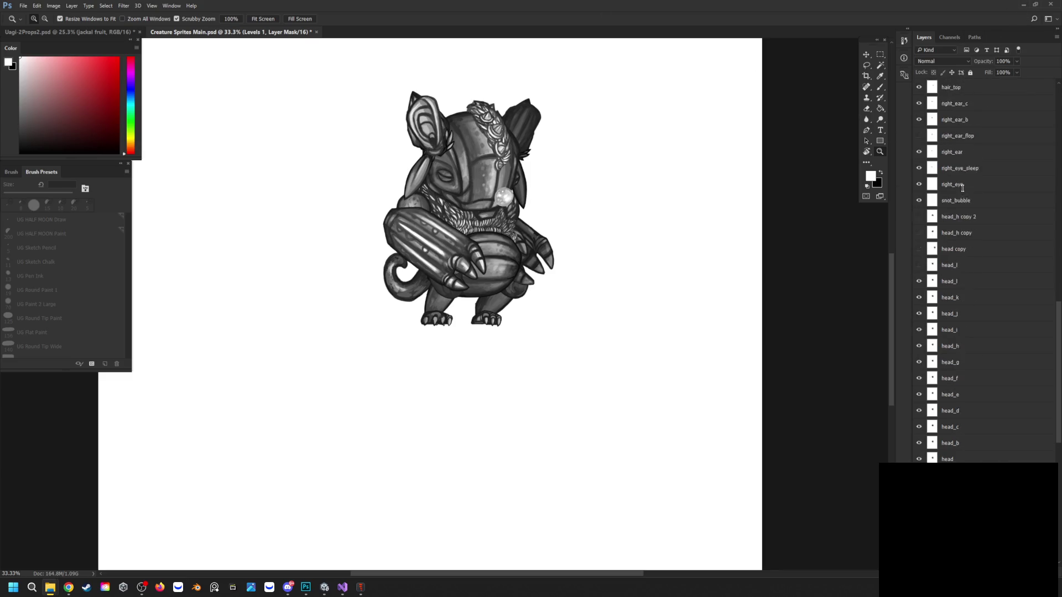
pyautogui.scroll(1, 960, 173)
pyautogui.scroll(-10, 960, 166)
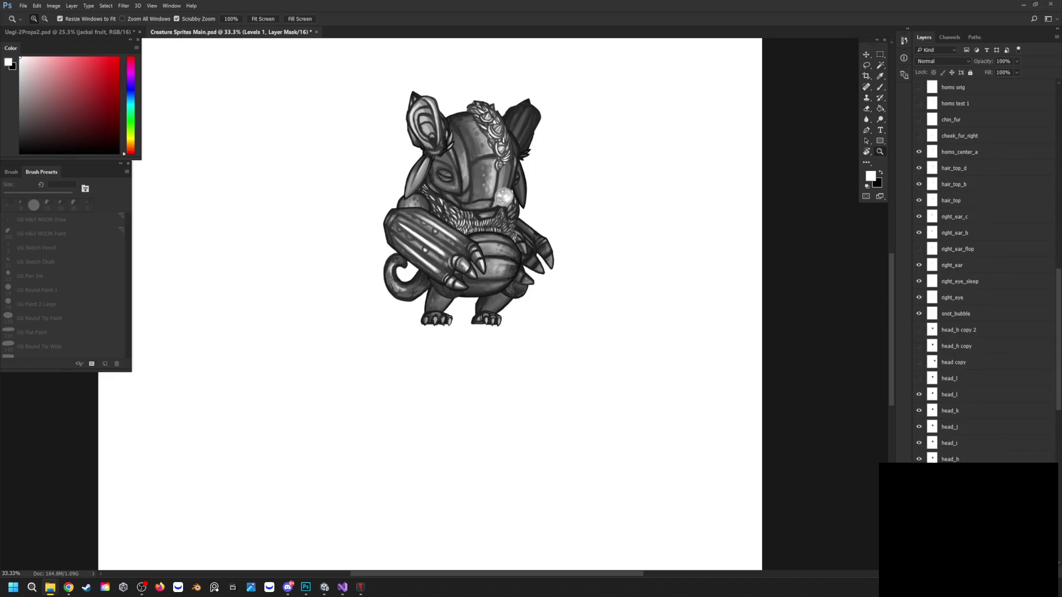
pyautogui.hotkey('alt', 'Tab')
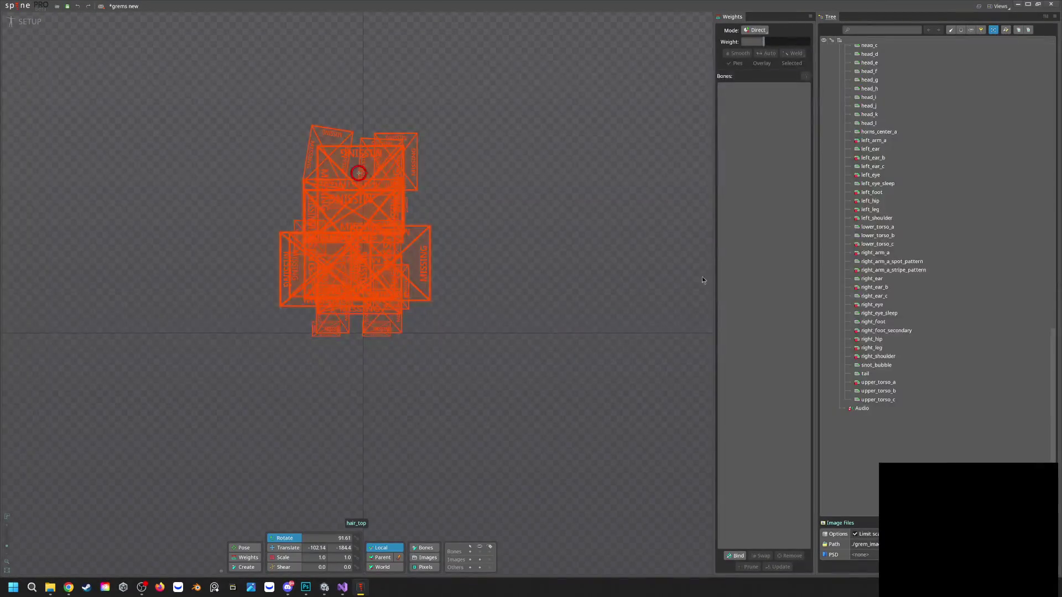
# Select the Images node and review its image entries, then return to Photoshop
pyautogui.scroll(5, 891, 188)
pyautogui.click(891, 188)
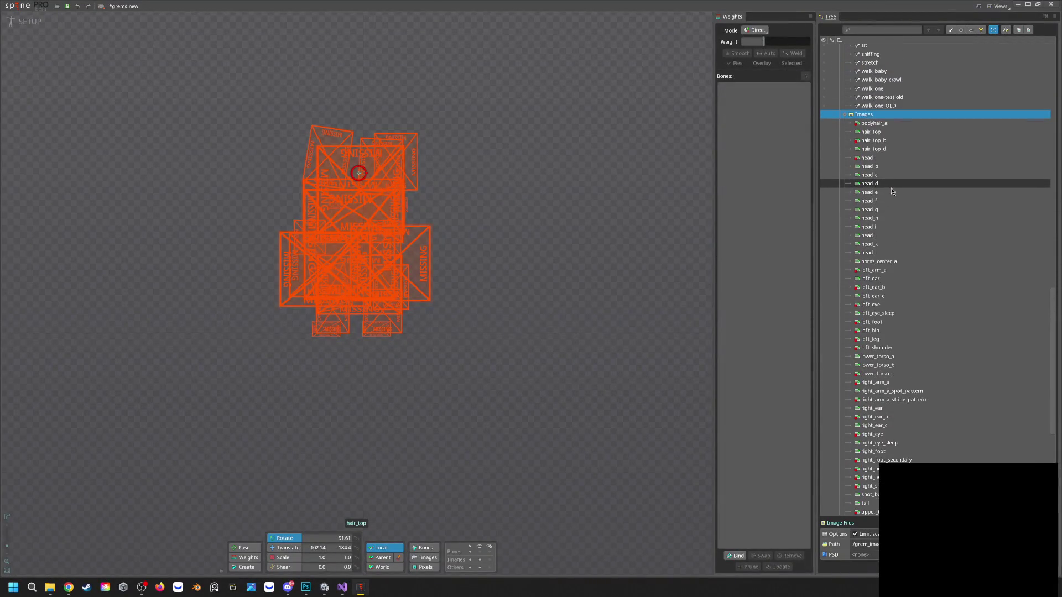
pyautogui.scroll(3, 892, 184)
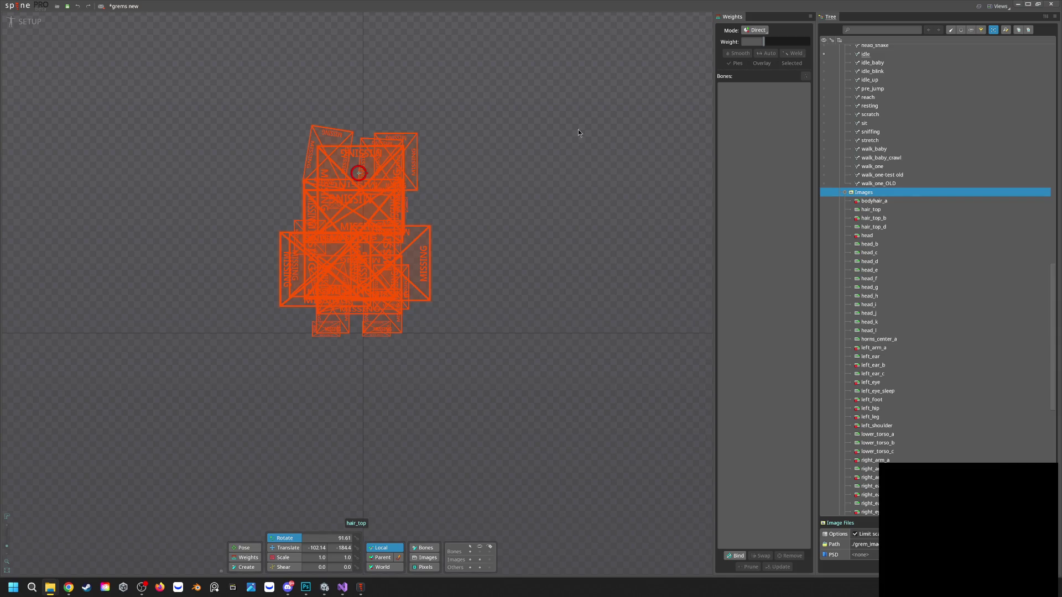
pyautogui.click(306, 588)
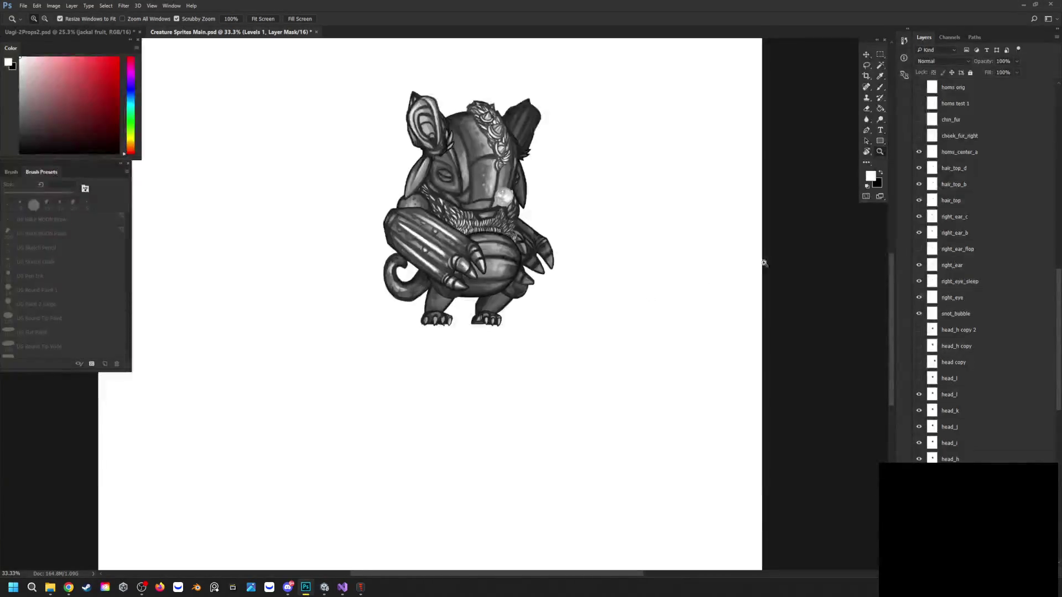
# Hide the back_b layer in the Layers panel
pyautogui.scroll(-5, 967, 222)
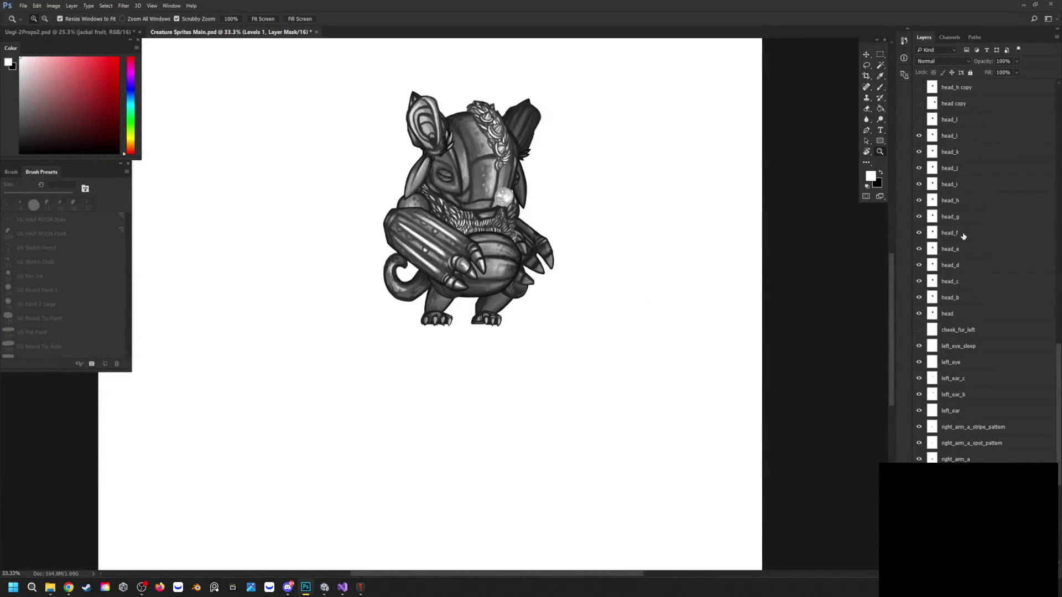
pyautogui.scroll(-5, 965, 238)
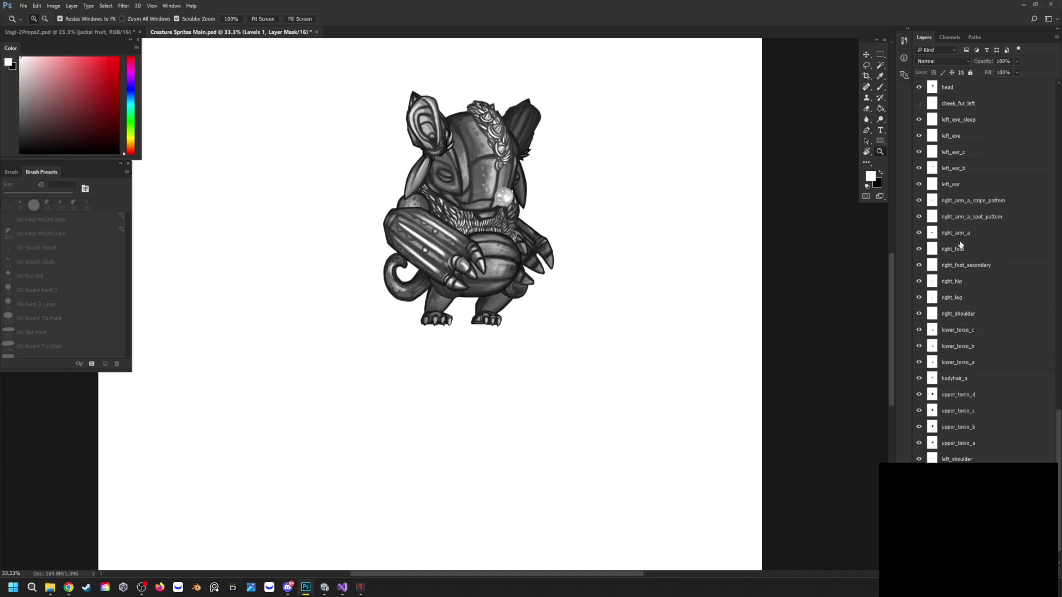
pyautogui.scroll(-2, 930, 349)
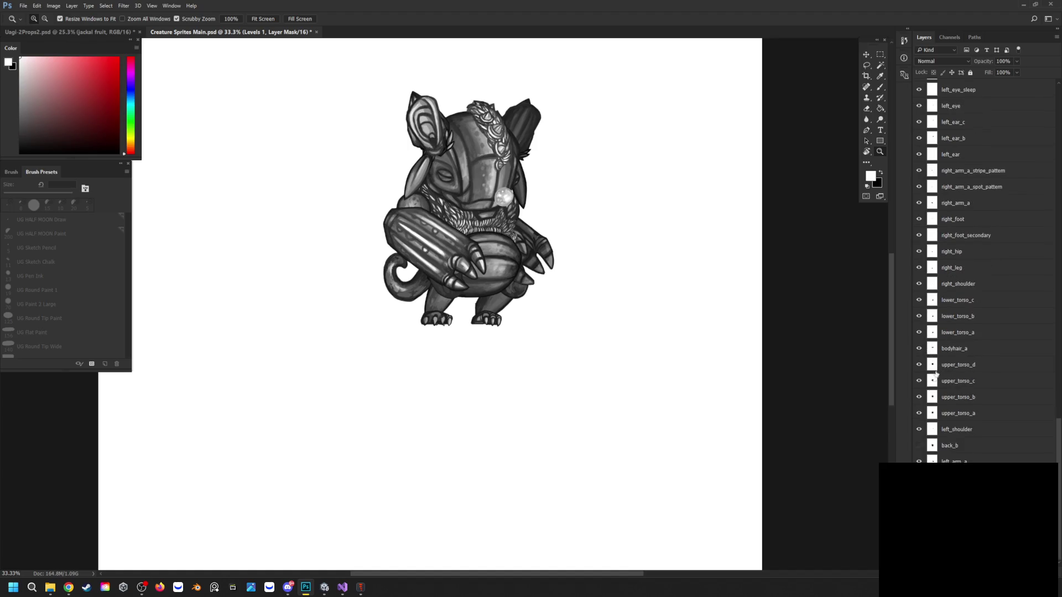
pyautogui.click(919, 446)
# Toggle bodyhair_a and hide upper_torso_d to remove the neck fur, then switch to Spine
pyautogui.scroll(3, 939, 219)
pyautogui.scroll(4, 939, 219)
pyautogui.scroll(3, 940, 219)
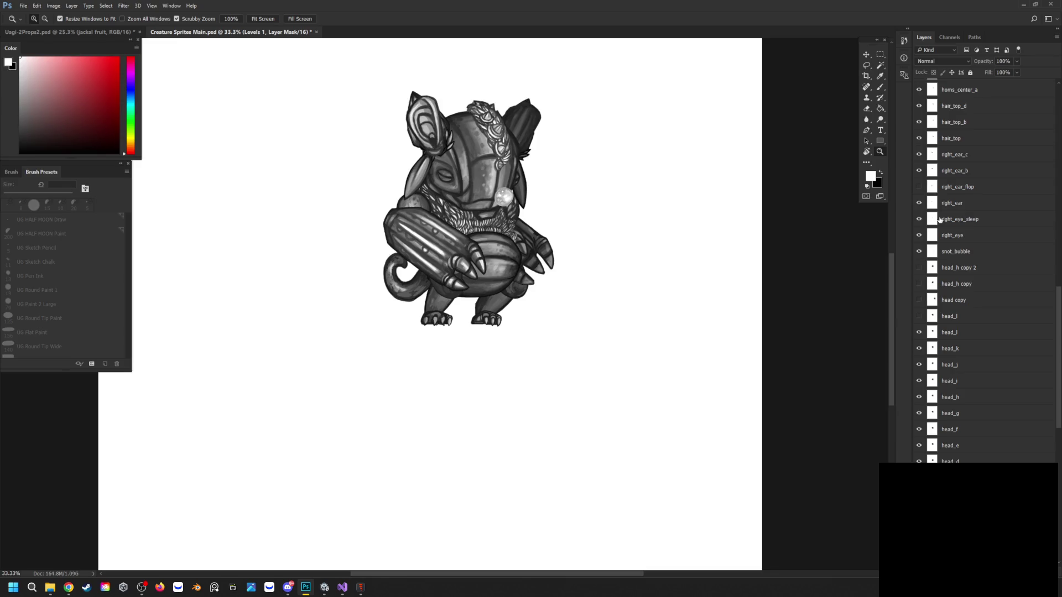
pyautogui.scroll(-10, 973, 248)
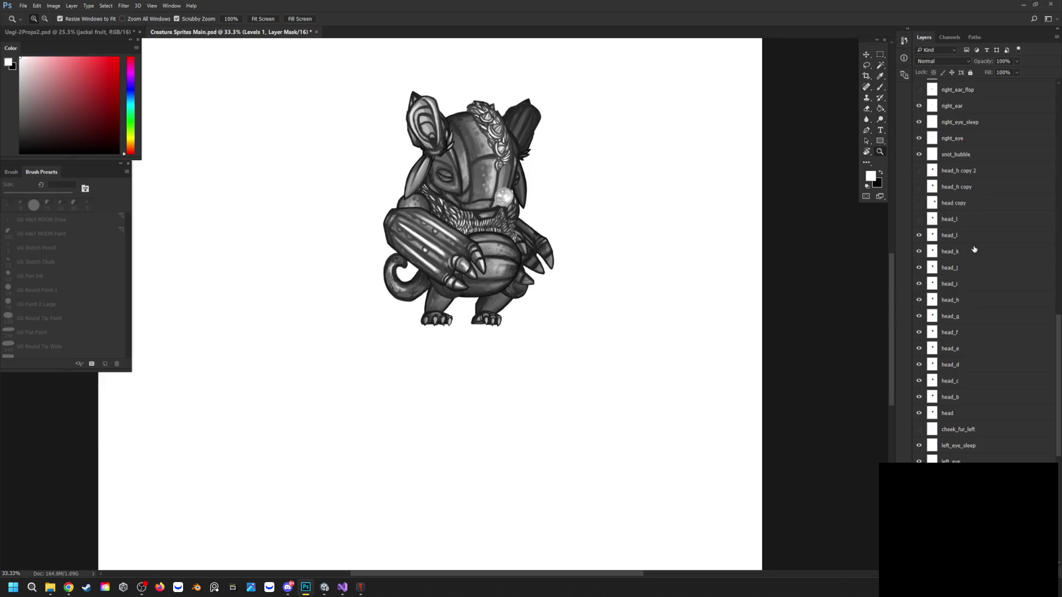
pyautogui.scroll(-1, 972, 255)
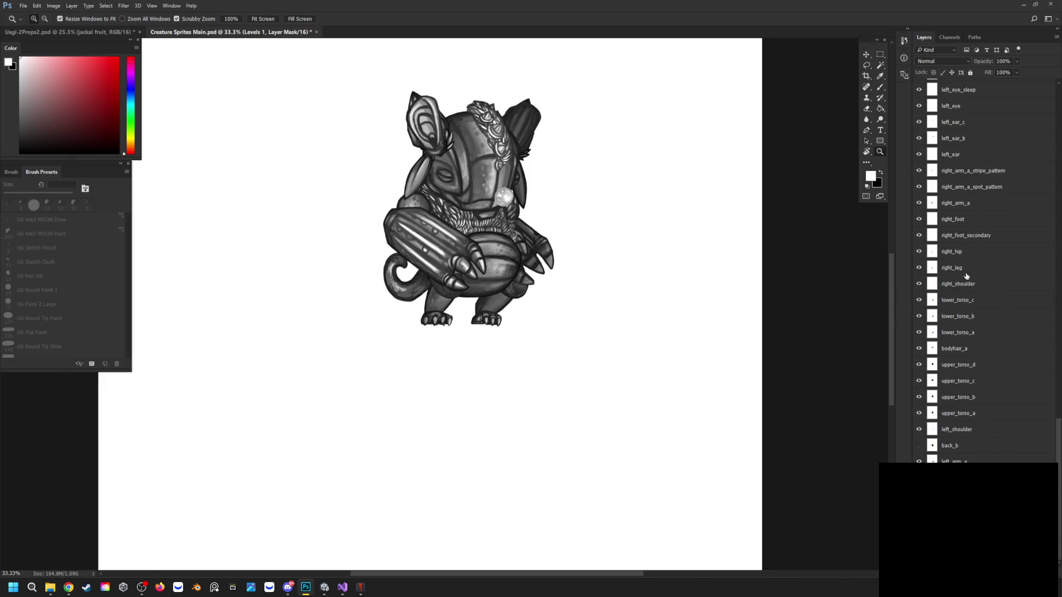
pyautogui.click(919, 348)
pyautogui.click(920, 365)
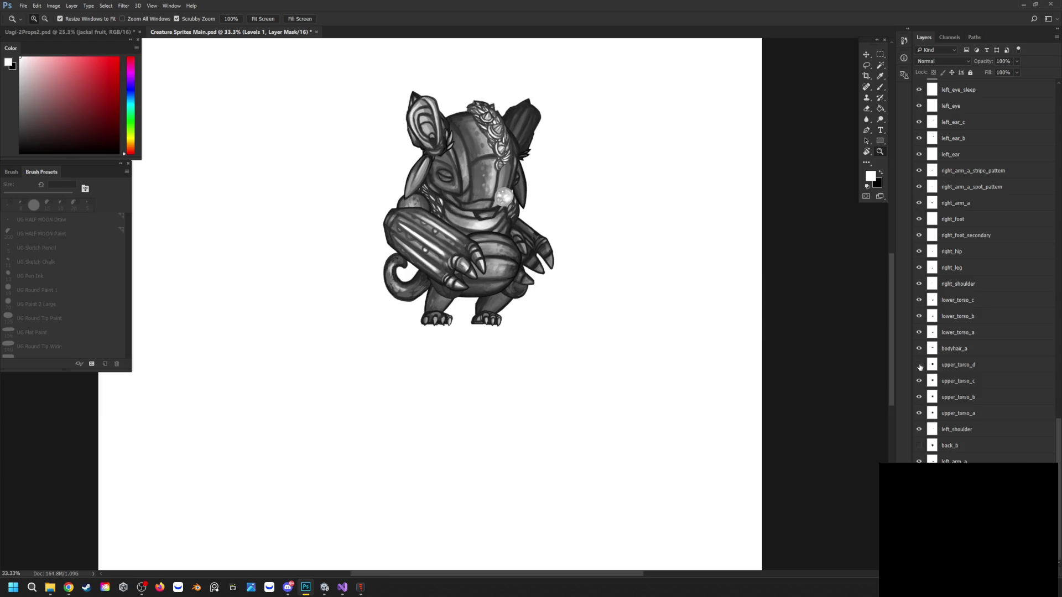
pyautogui.click(360, 590)
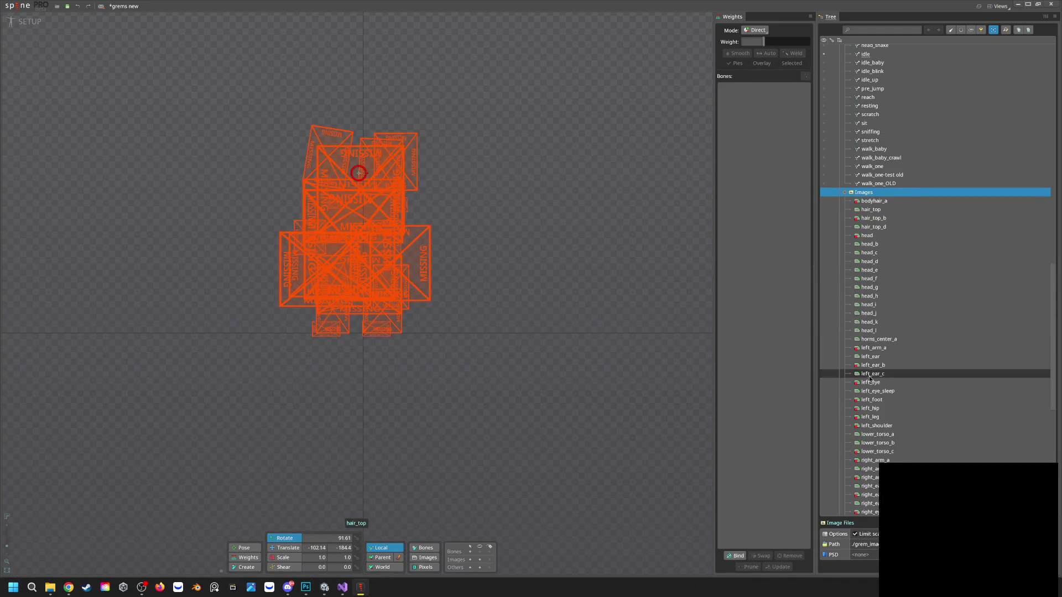
# Preview the right_ear_c and upper_torso_a images in Spine's Images list, then minimize Spine
pyautogui.scroll(-2, 871, 397)
pyautogui.scroll(-3, 871, 397)
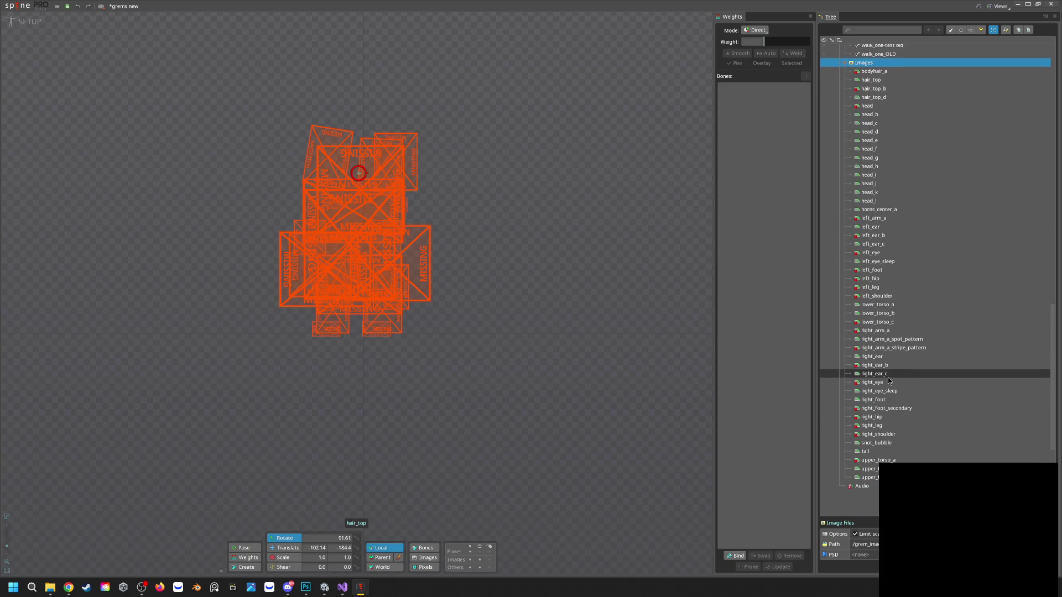
pyautogui.moveTo(890, 378)
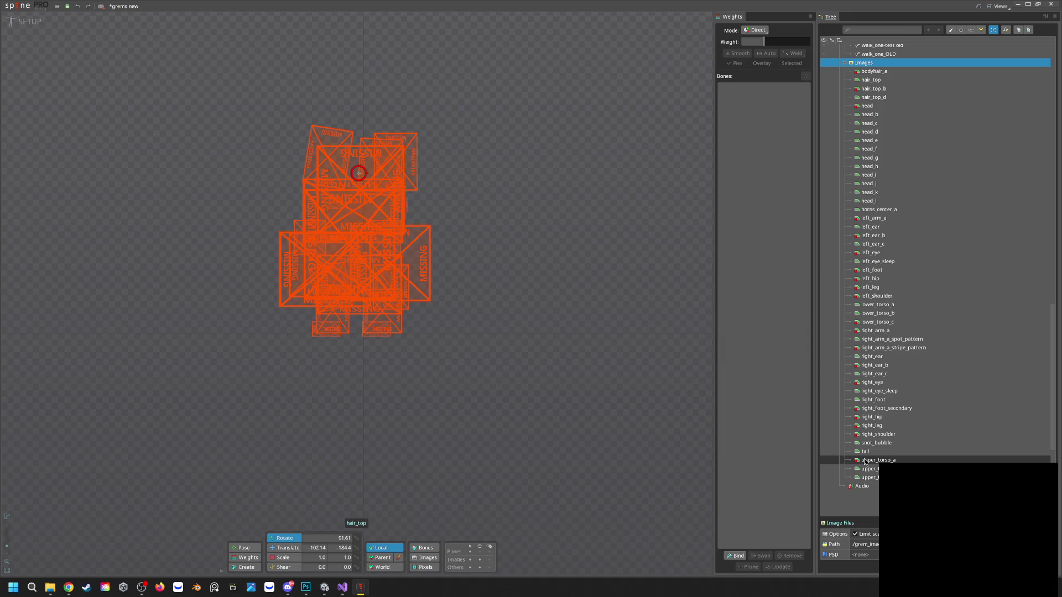
pyautogui.moveTo(876, 472)
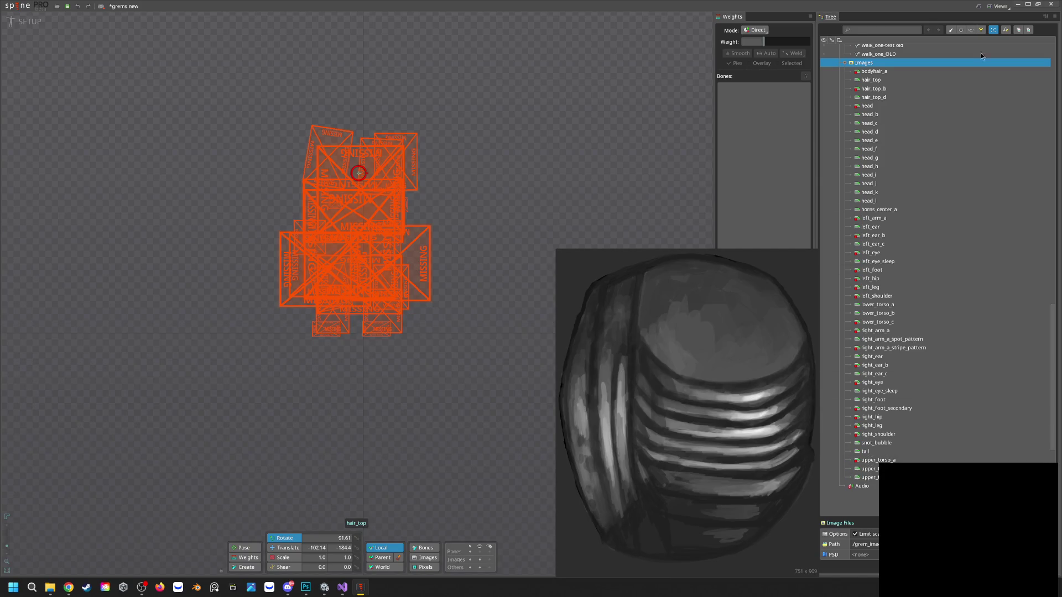
pyautogui.click(1019, 5)
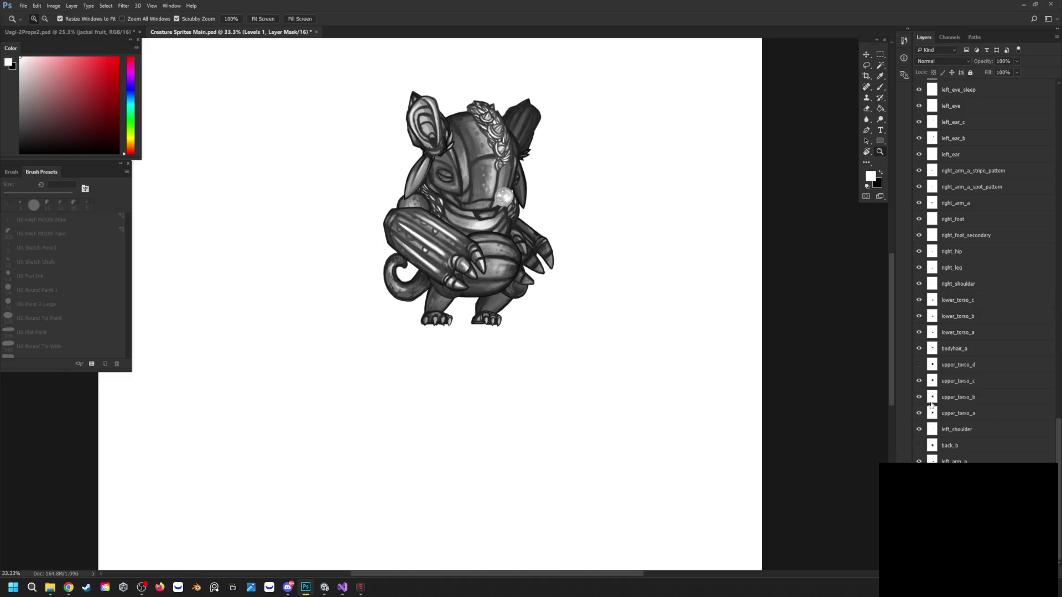
pyautogui.doubleClick(921, 382)
pyautogui.click(919, 366)
pyautogui.click(918, 366)
pyautogui.click(920, 349)
pyautogui.click(919, 348)
pyautogui.scroll(5, 951, 428)
pyautogui.scroll(3, 951, 428)
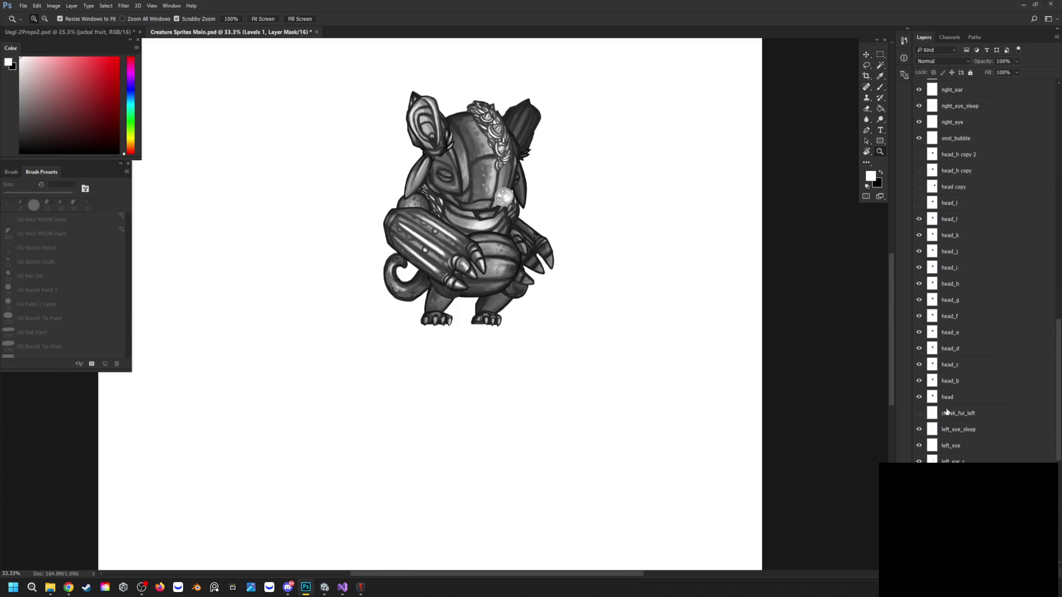
pyautogui.scroll(5, 935, 414)
pyautogui.scroll(5, 935, 414)
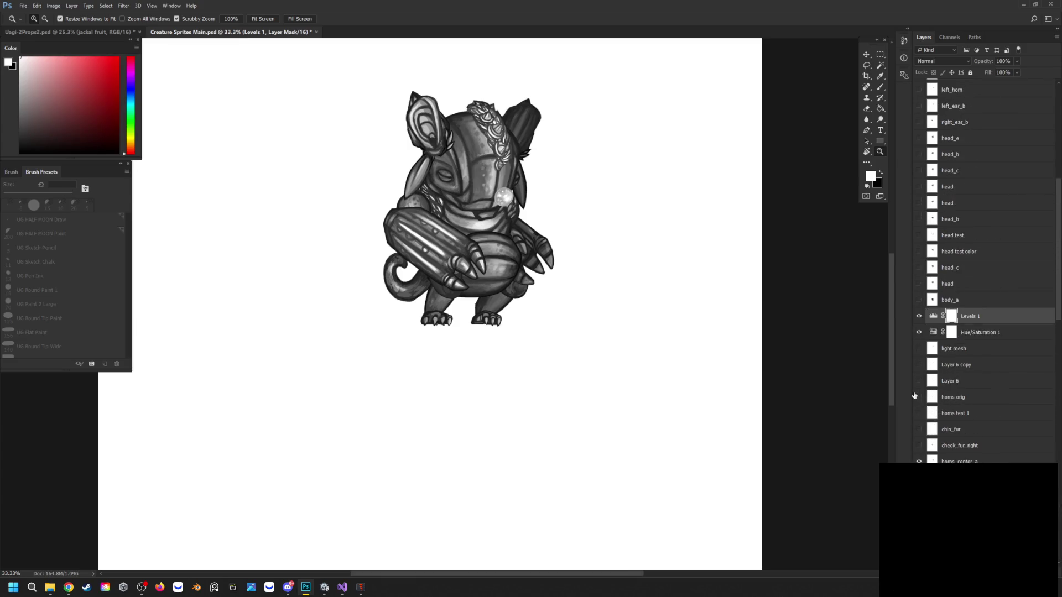
pyautogui.click(23, 6)
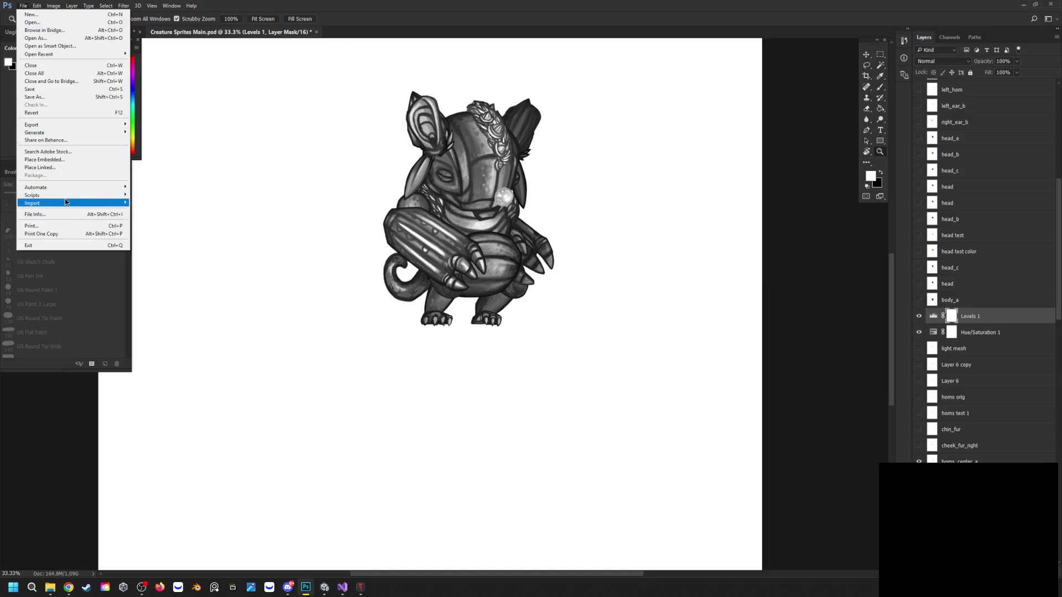
# Run the LayersToPNG script to write layer PNGs and Spine JSON to ./grem_images/
pyautogui.moveTo(68, 196)
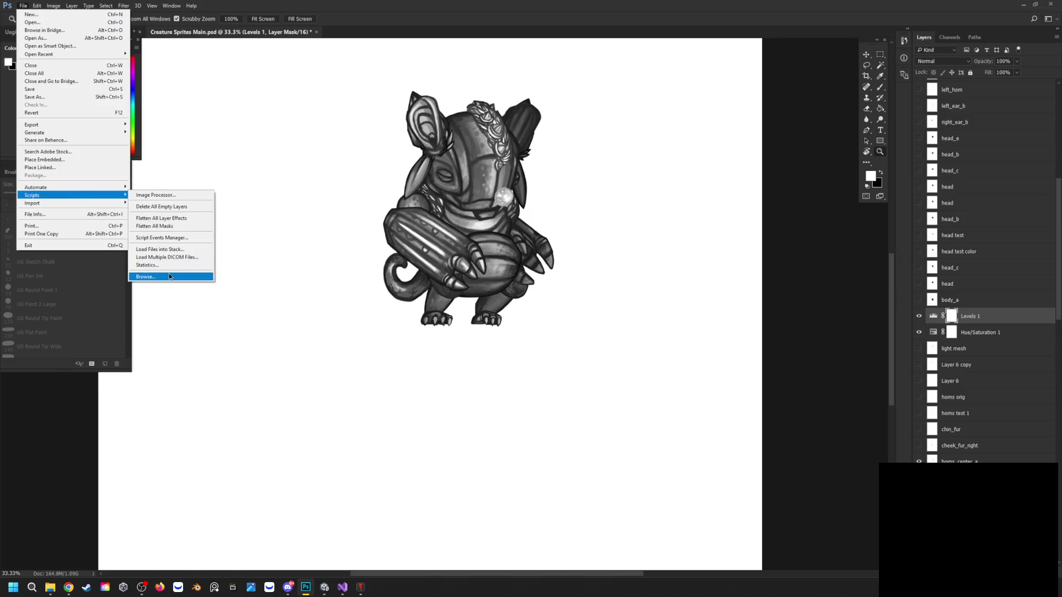
pyautogui.click(208, 277)
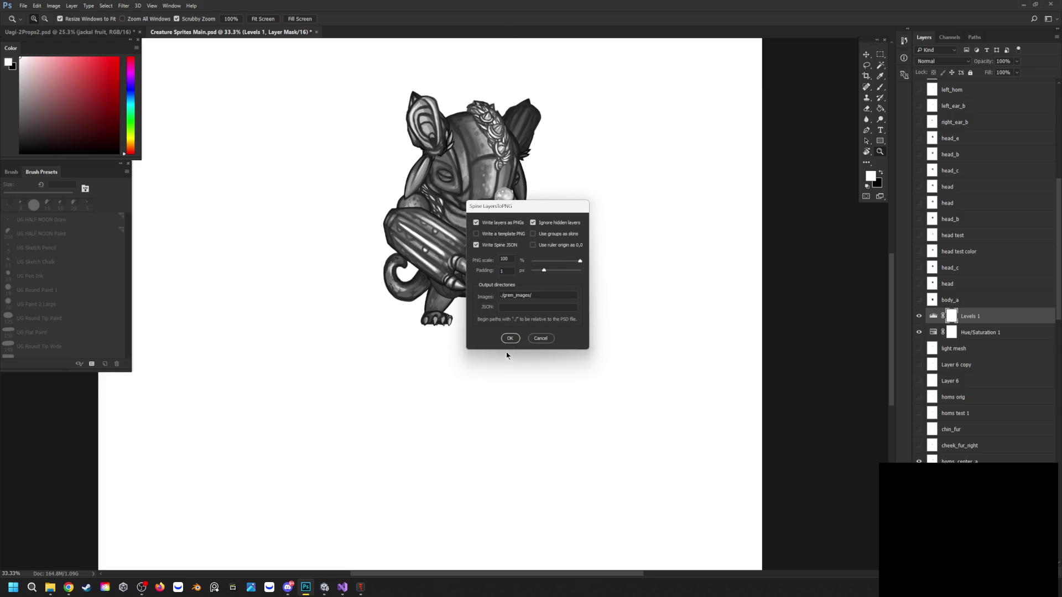
pyautogui.click(511, 339)
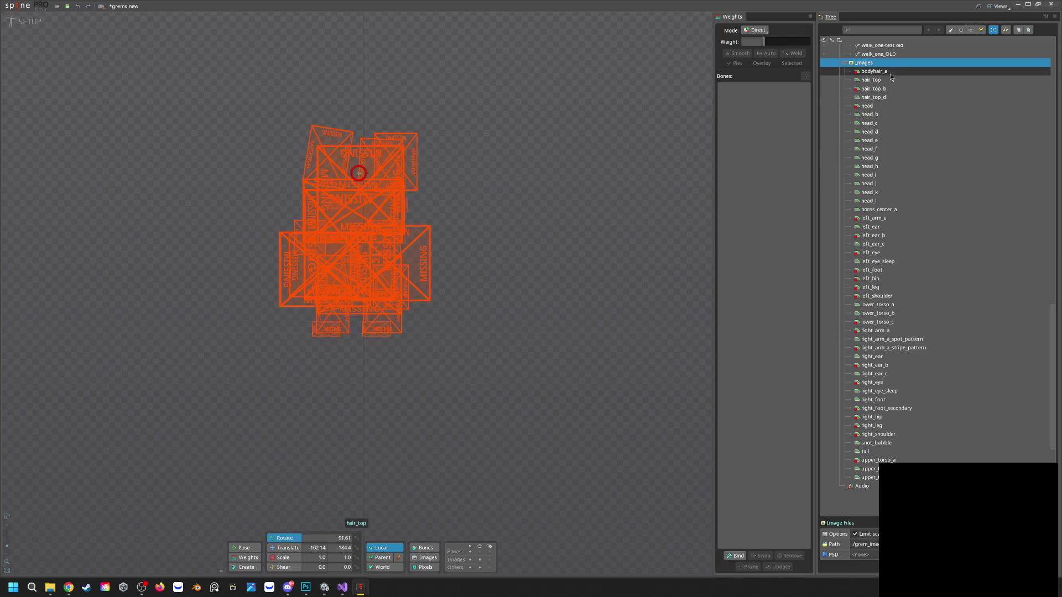
# Check that Spine's Images list now shows the freshly exported creature artwork
pyautogui.moveTo(908, 94)
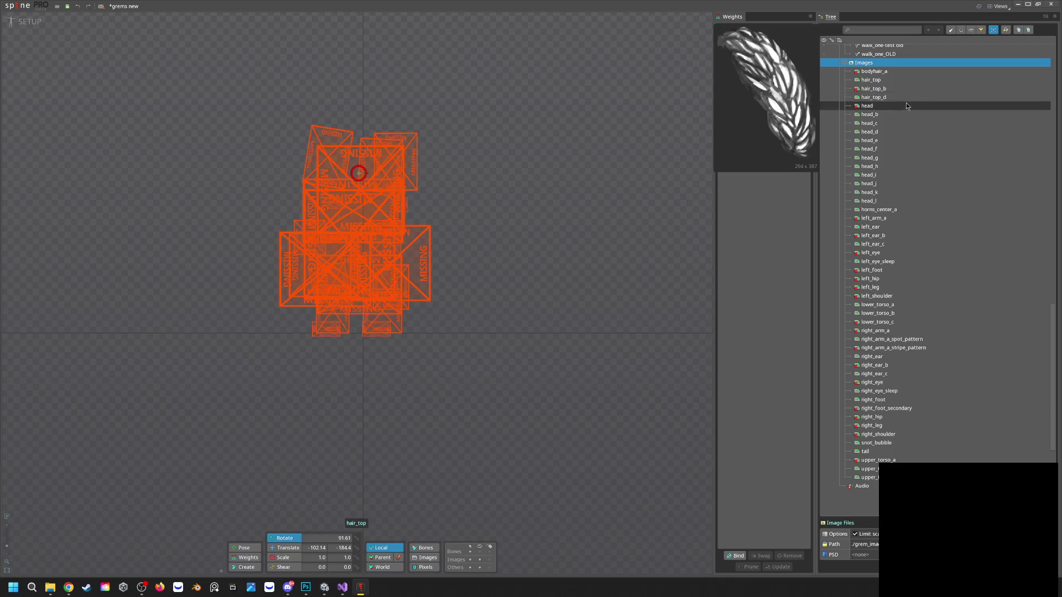
pyautogui.scroll(10, 905, 110)
pyautogui.scroll(3, 898, 150)
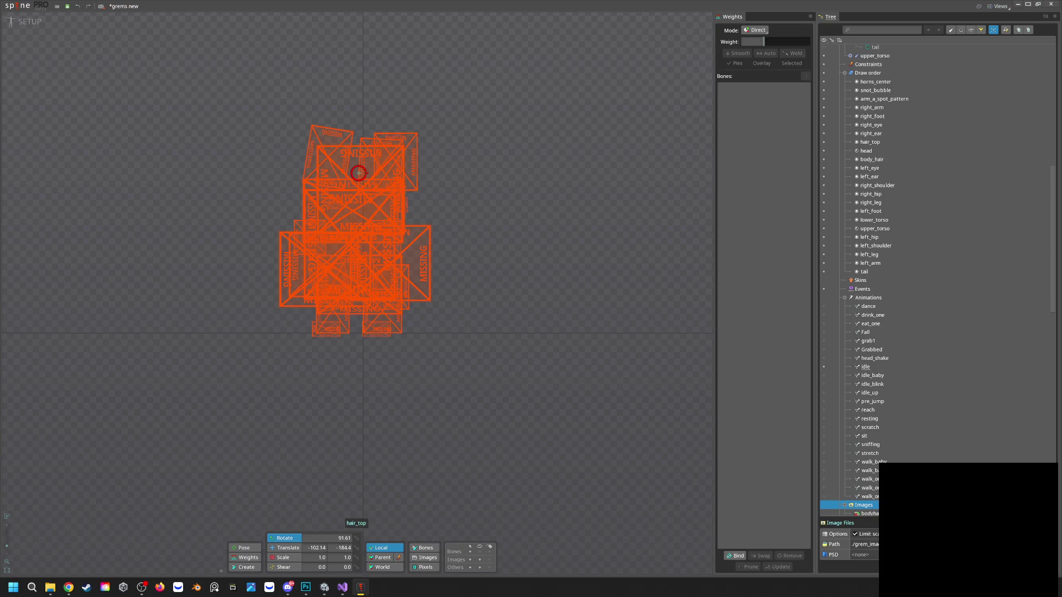
pyautogui.scroll(-5, 936, 279)
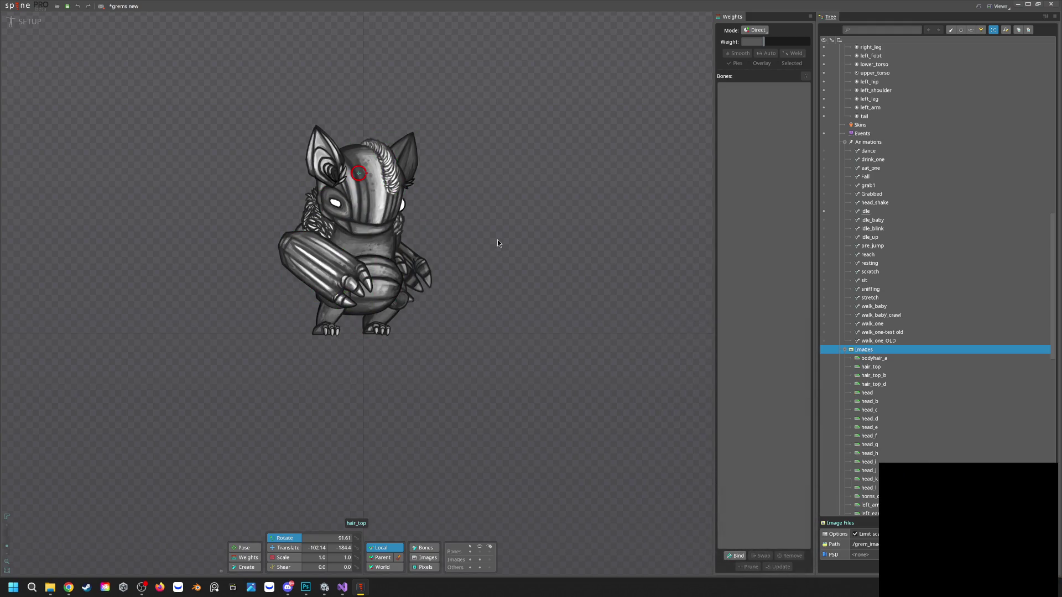
pyautogui.scroll(-10, 922, 354)
pyautogui.scroll(-3, 915, 354)
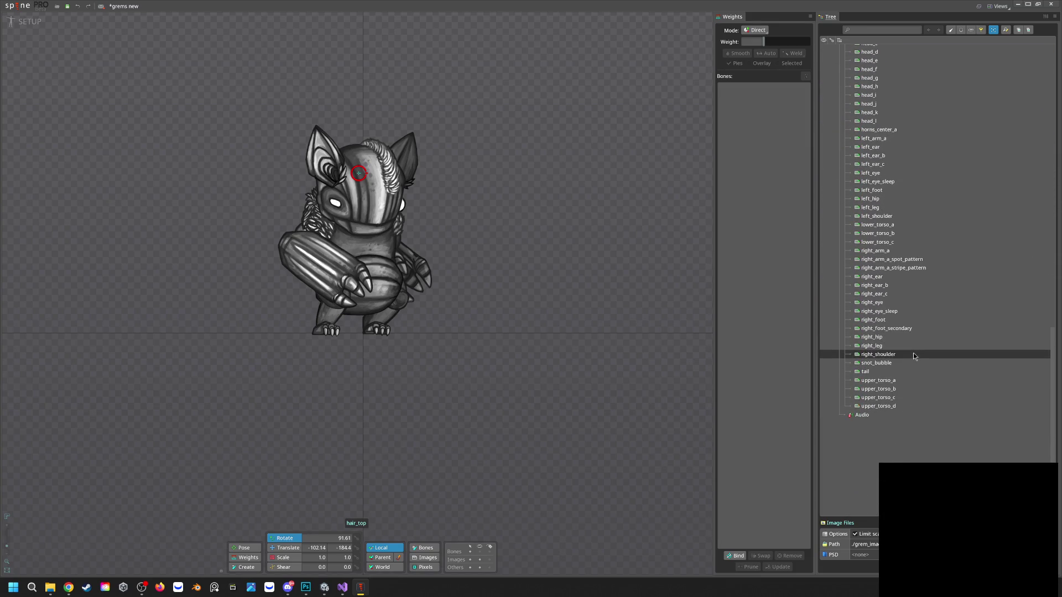
pyautogui.moveTo(882, 408)
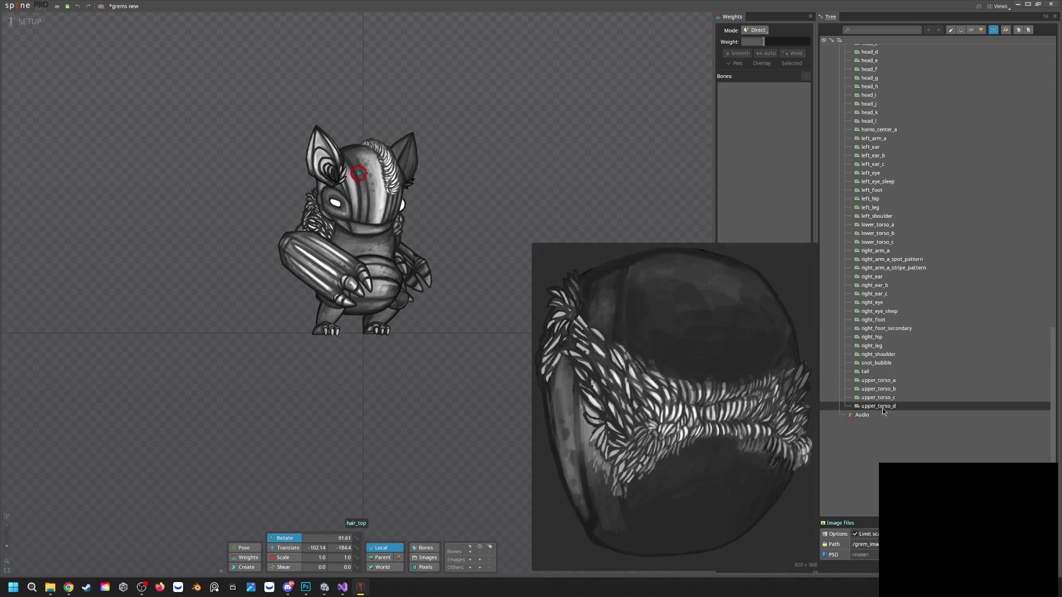
pyautogui.scroll(15, 883, 409)
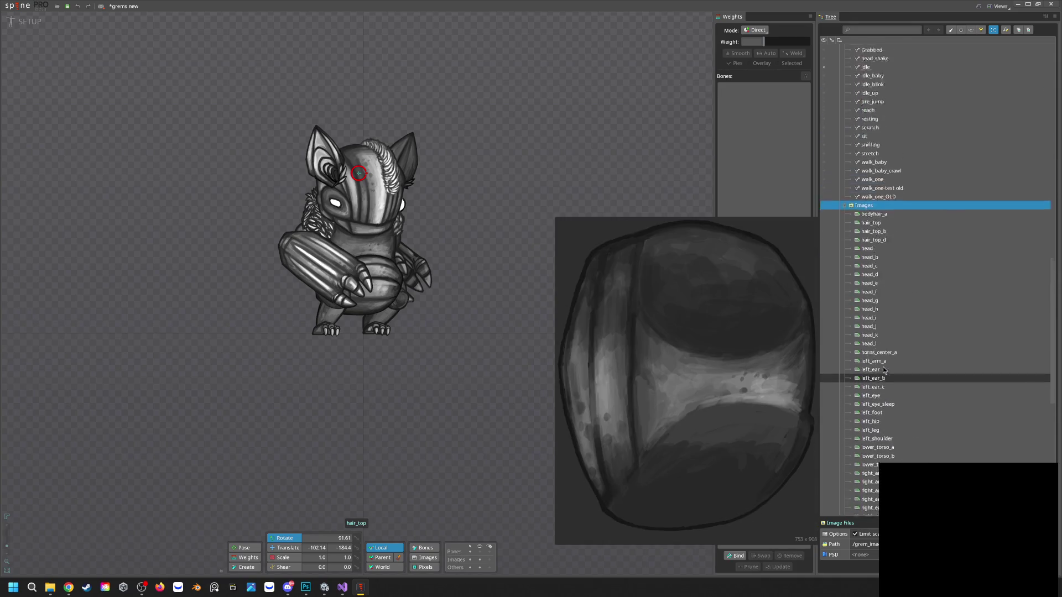
pyautogui.scroll(10, 884, 368)
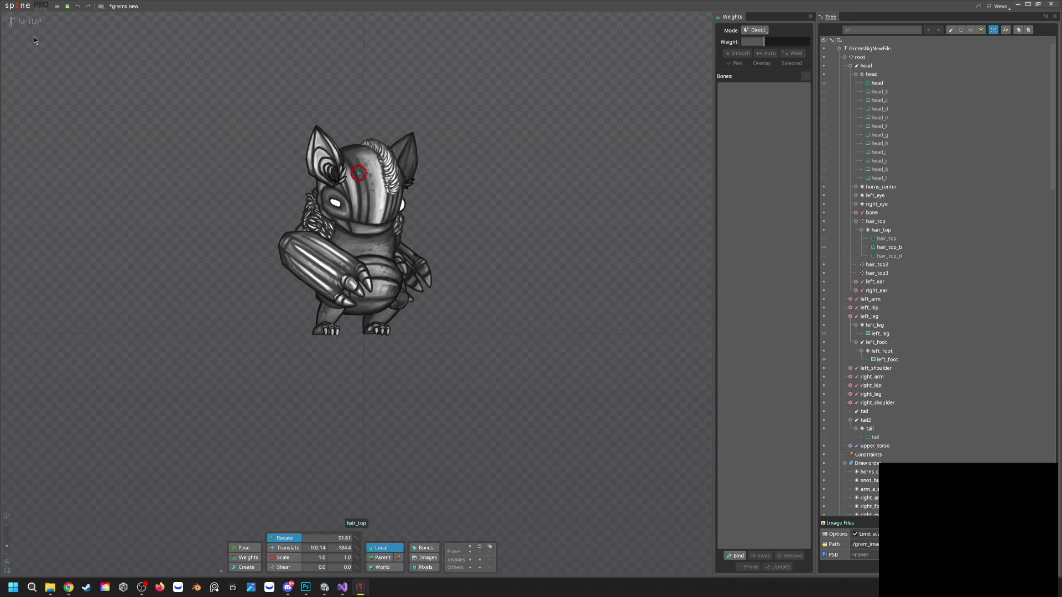
pyautogui.scroll(-15, 885, 306)
pyautogui.scroll(-20, 886, 306)
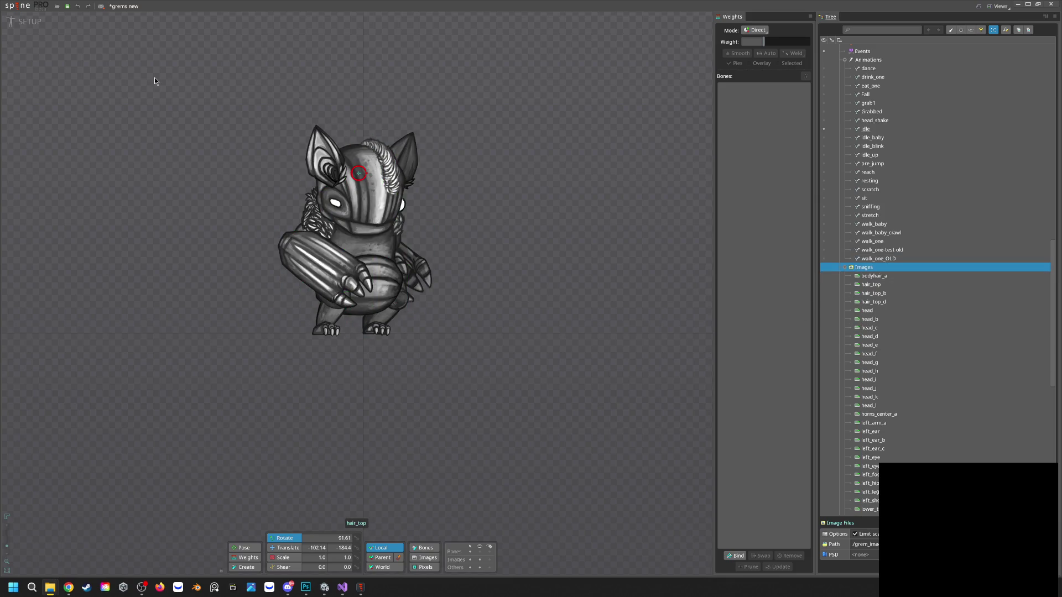
pyautogui.scroll(-10, 823, 356)
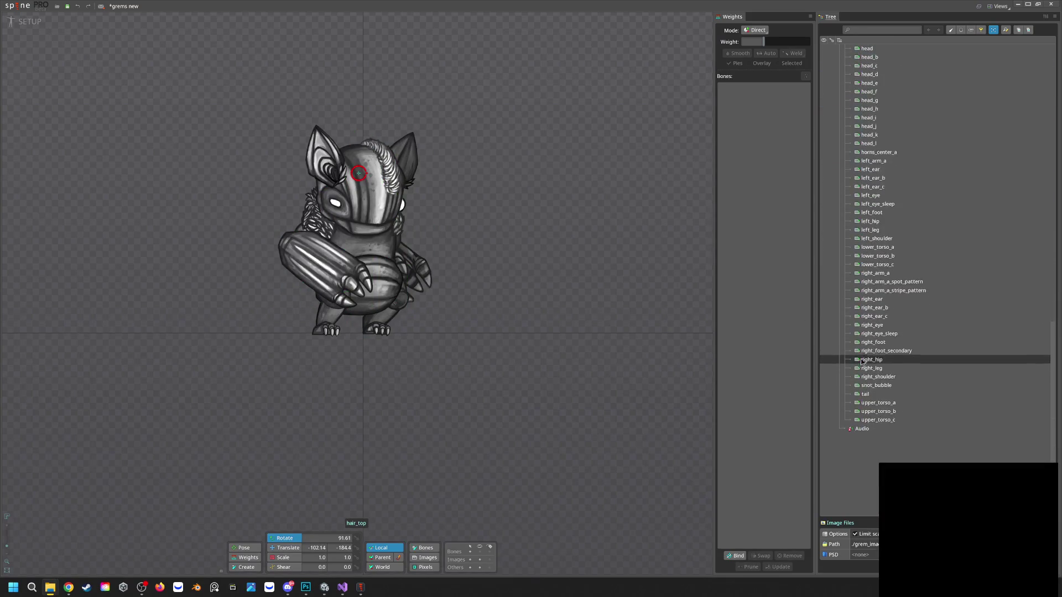
pyautogui.click(27, 22)
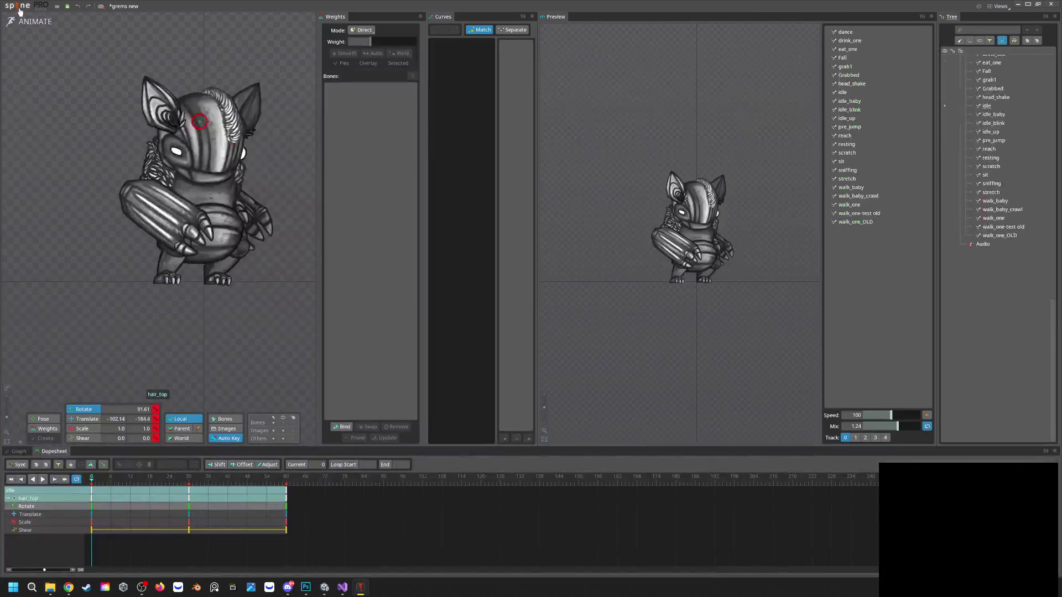
pyautogui.click(25, 23)
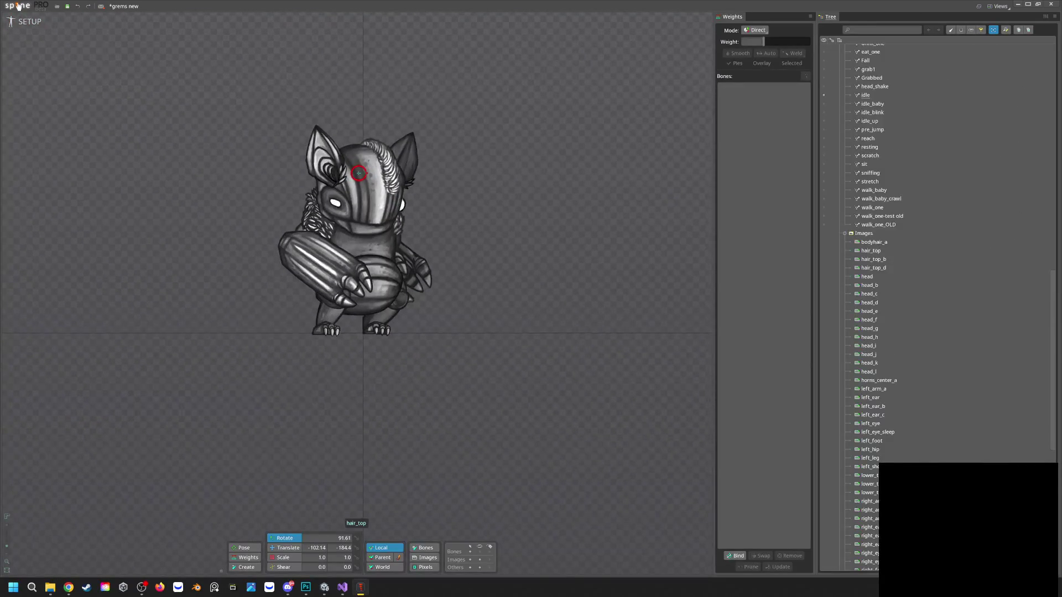
# Save the project and export JSON for Spine 4.2 with packed textures, accepting the downgrade warning
pyautogui.click(19, 6)
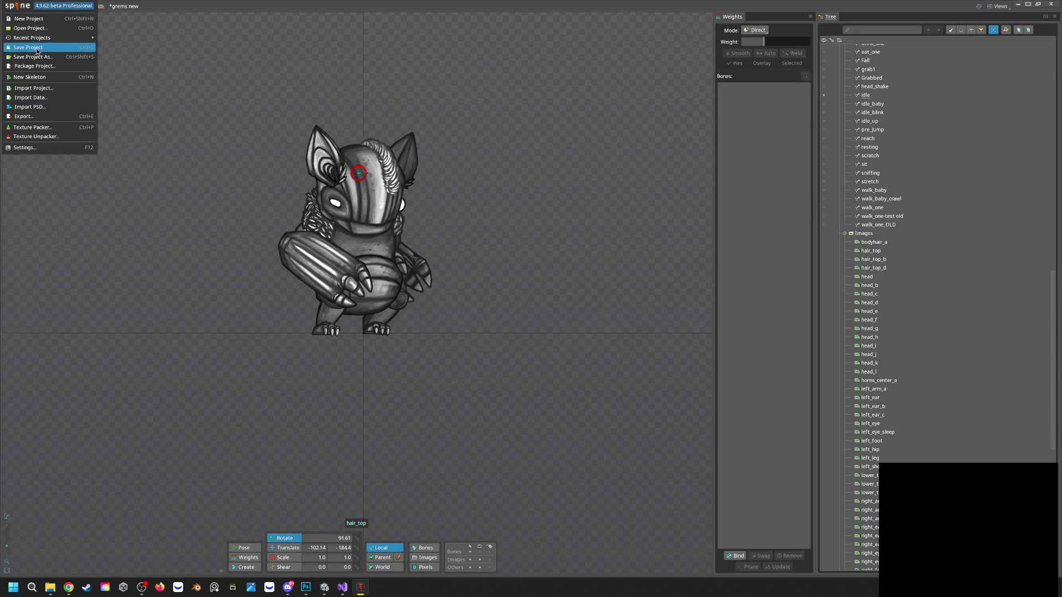
pyautogui.click(36, 49)
pyautogui.click(18, 6)
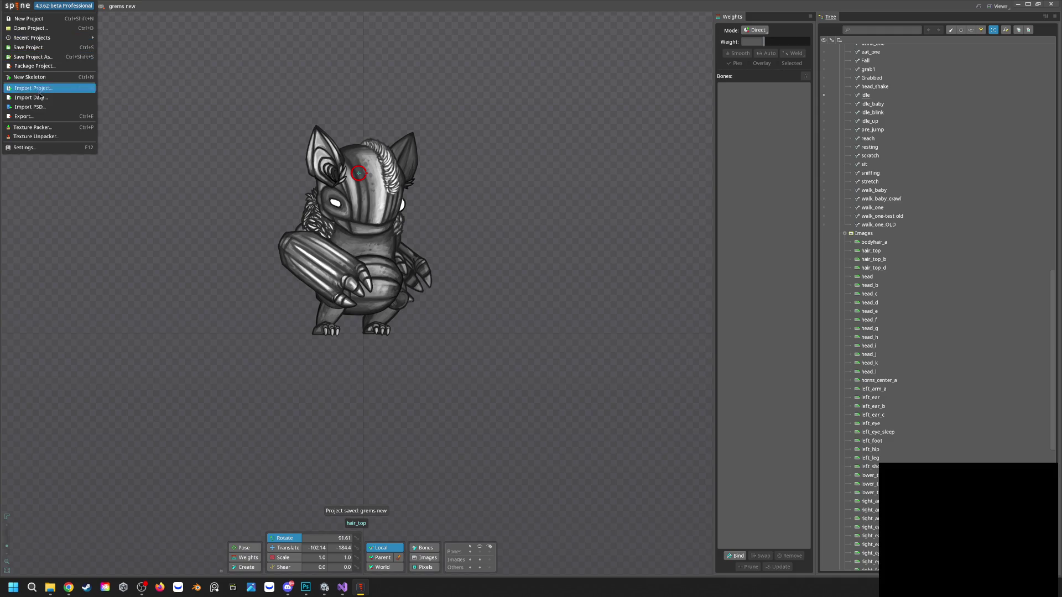
pyautogui.click(43, 118)
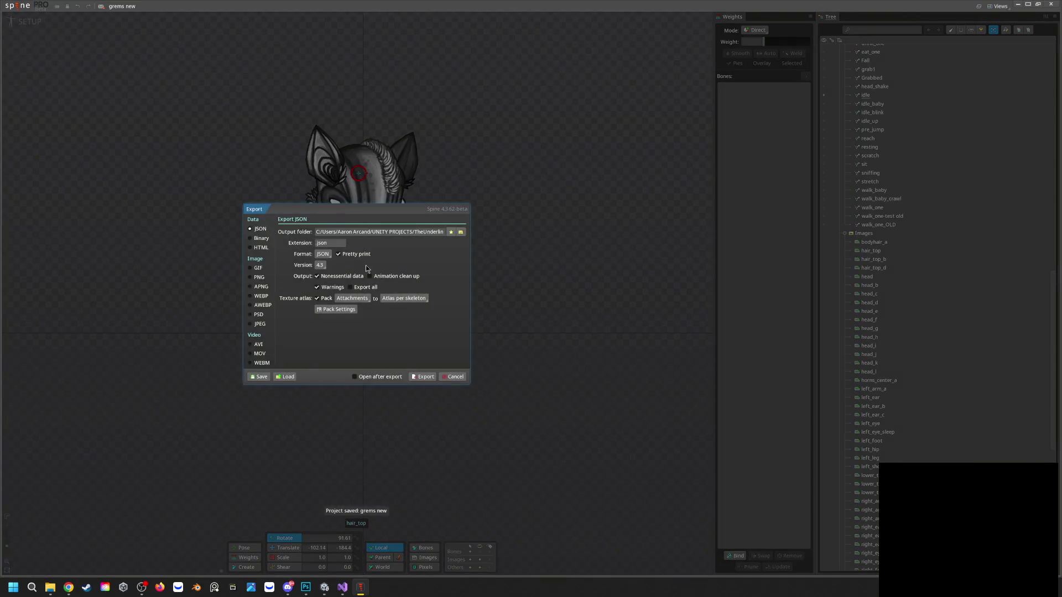
pyautogui.click(320, 265)
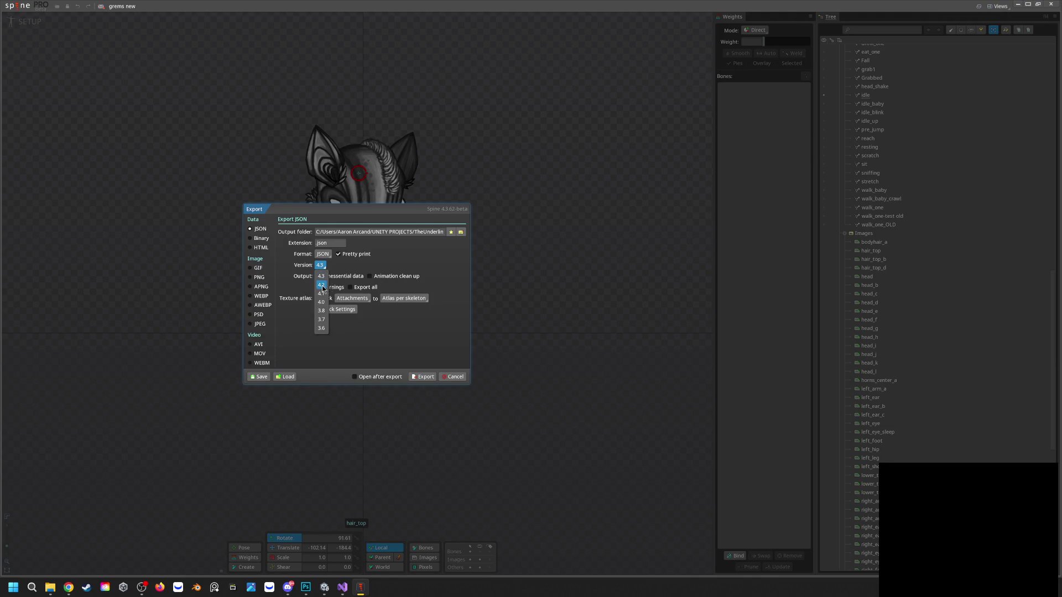
pyautogui.click(322, 275)
pyautogui.click(460, 232)
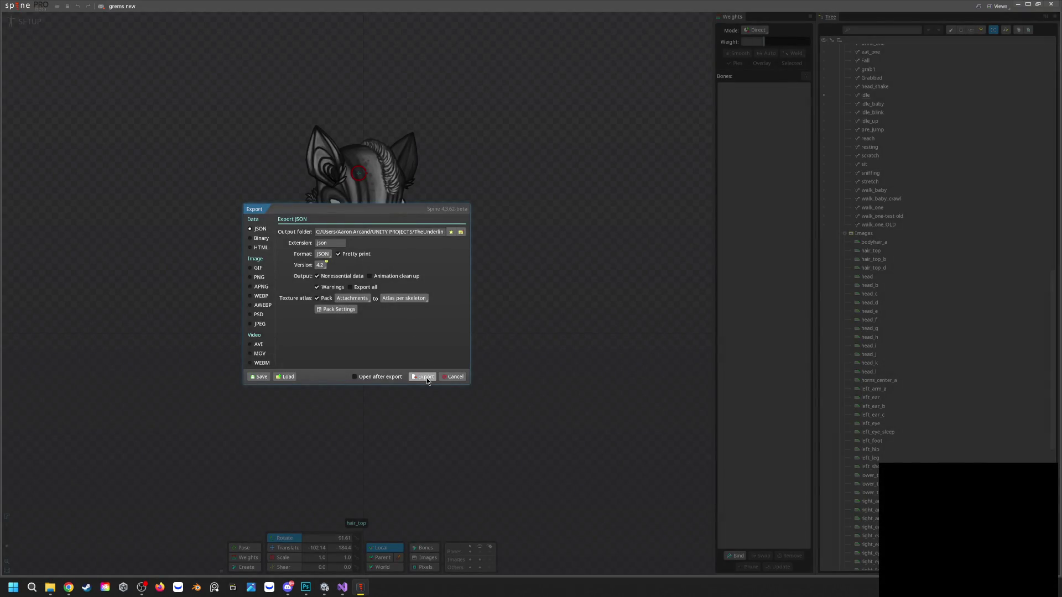
pyautogui.click(426, 376)
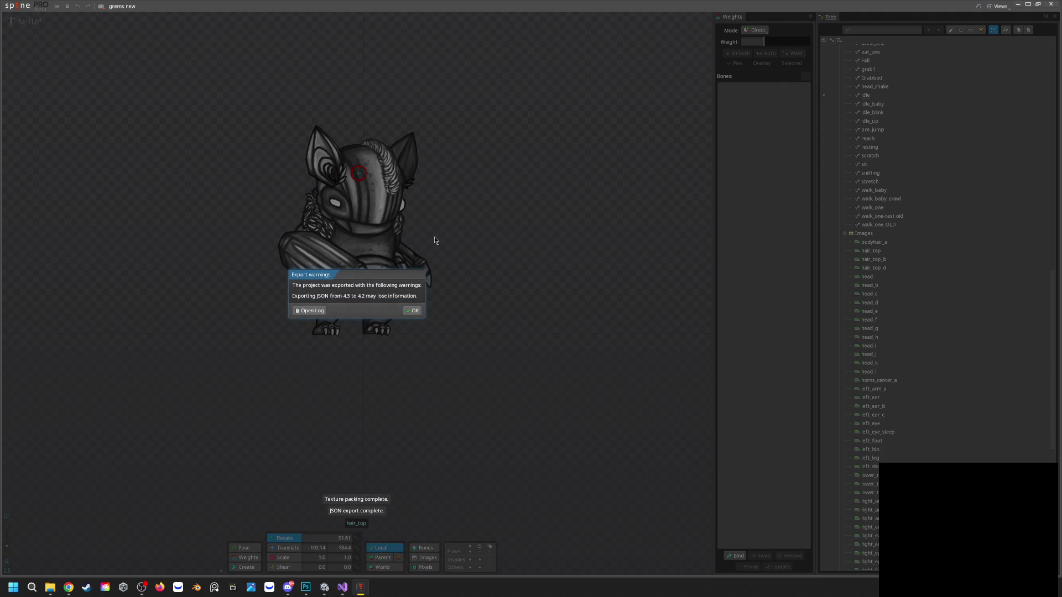
pyautogui.click(413, 310)
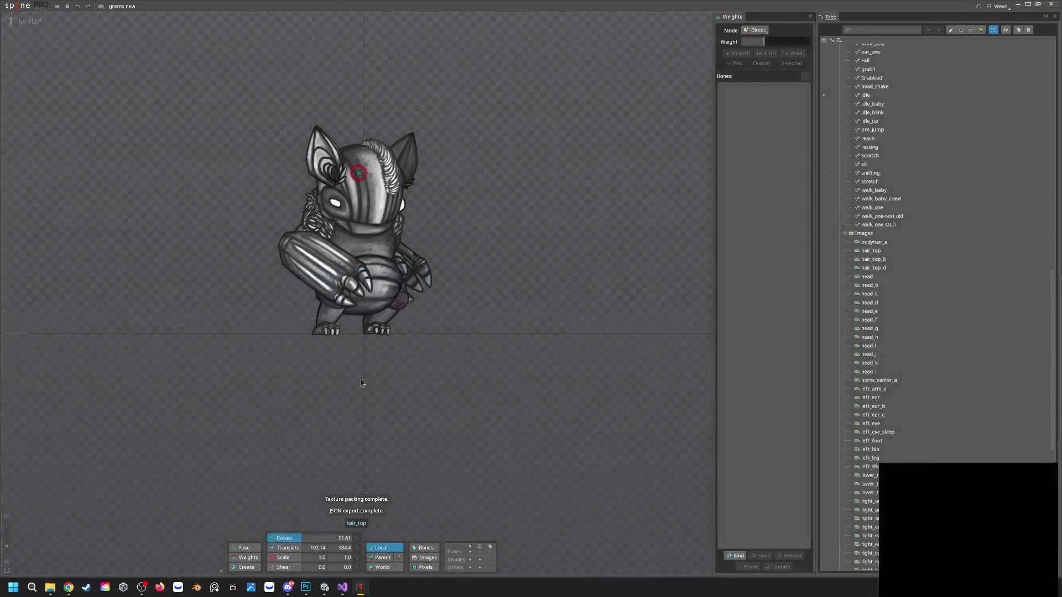
pyautogui.click(324, 588)
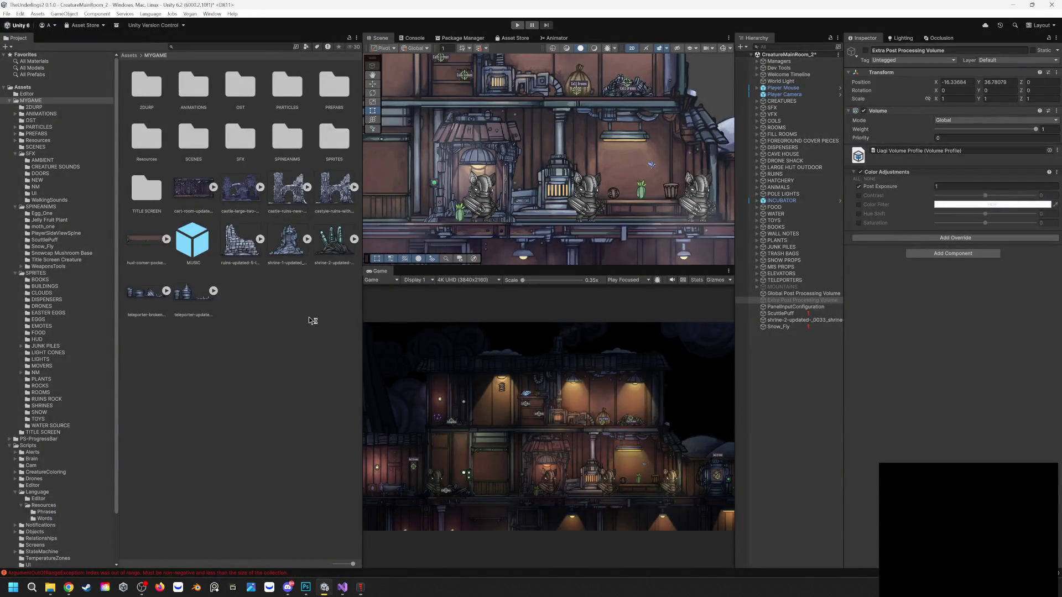
# Set Unity's play mode to maximize and start play-testing the scene
pyautogui.click(517, 26)
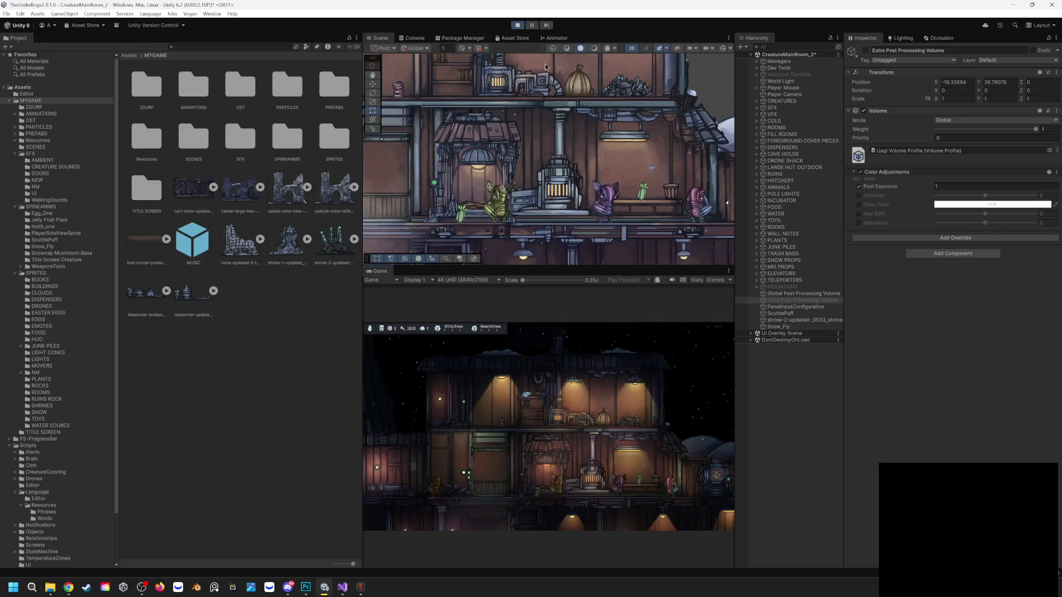
pyautogui.click(518, 25)
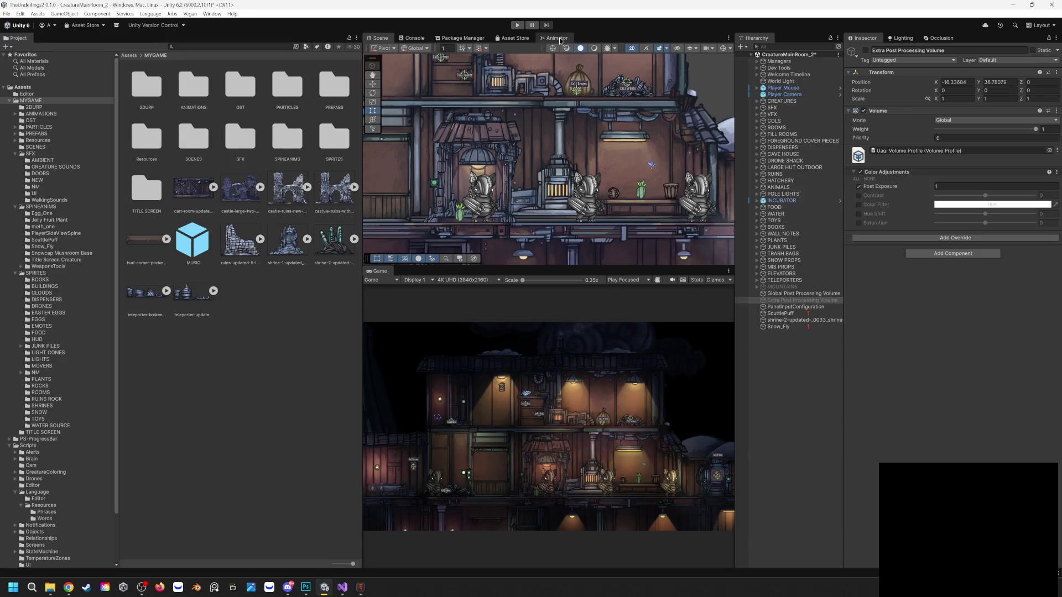
pyautogui.click(649, 280)
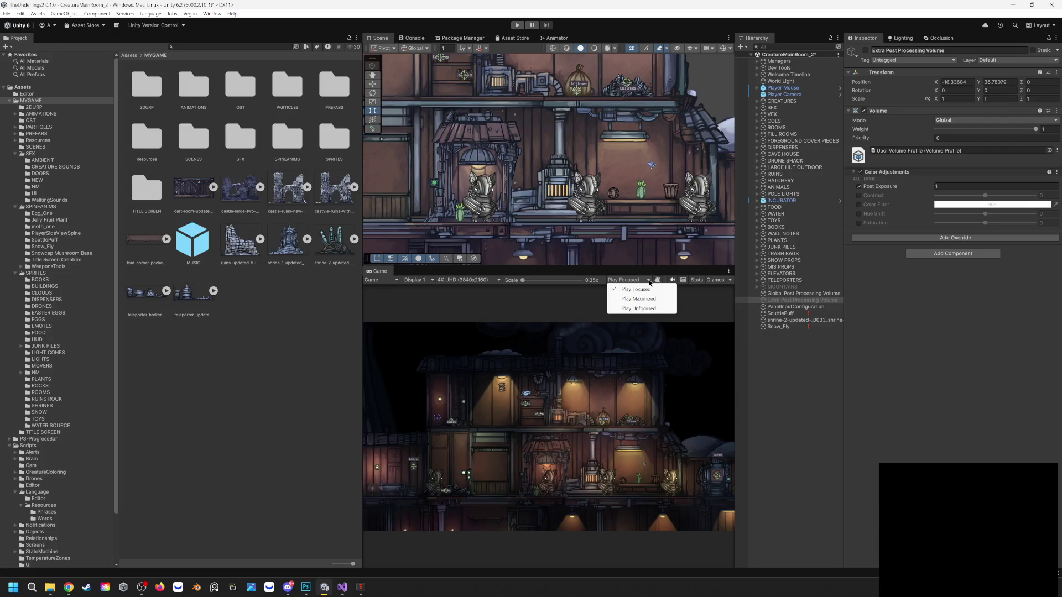
pyautogui.click(629, 301)
pyautogui.click(517, 25)
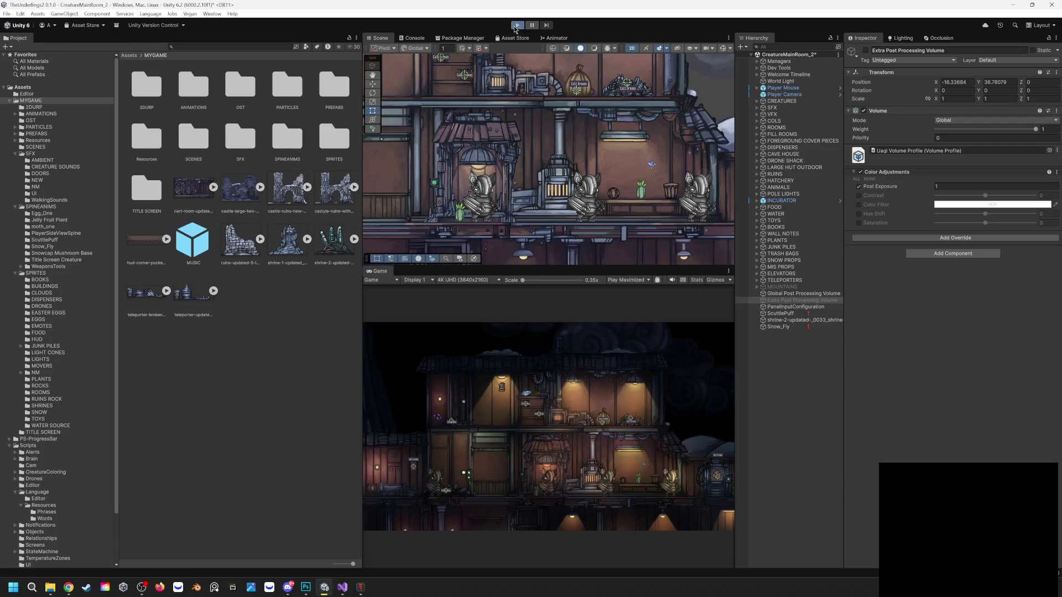
# Zoom and pan across the rooms while playing, stop, then hide the Levels 1 adjustment in Photoshop
pyautogui.scroll(5, 657, 459)
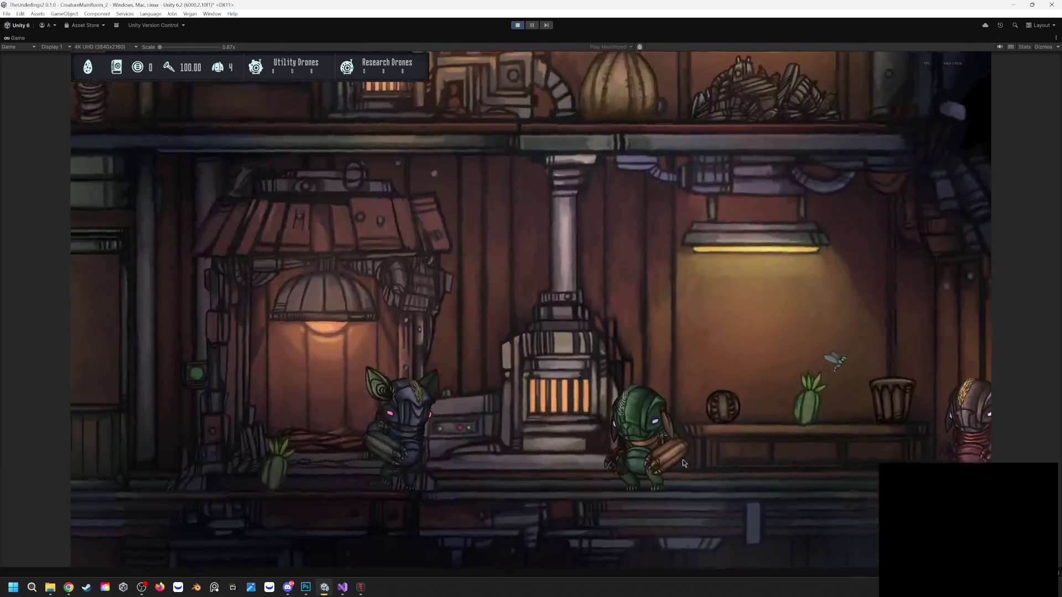
pyautogui.scroll(-5, 683, 459)
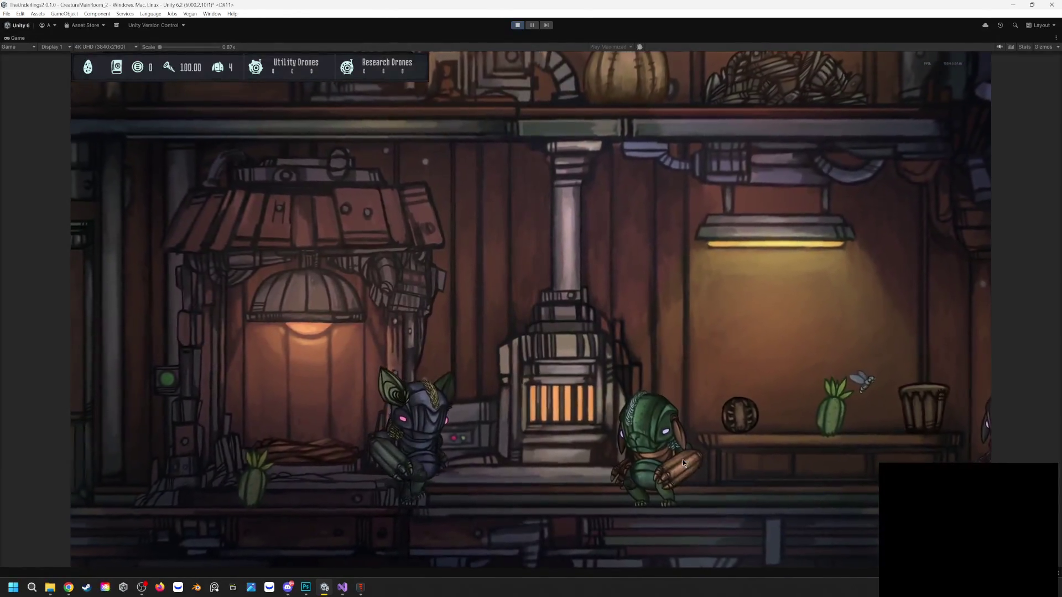
pyautogui.scroll(-3, 516, 418)
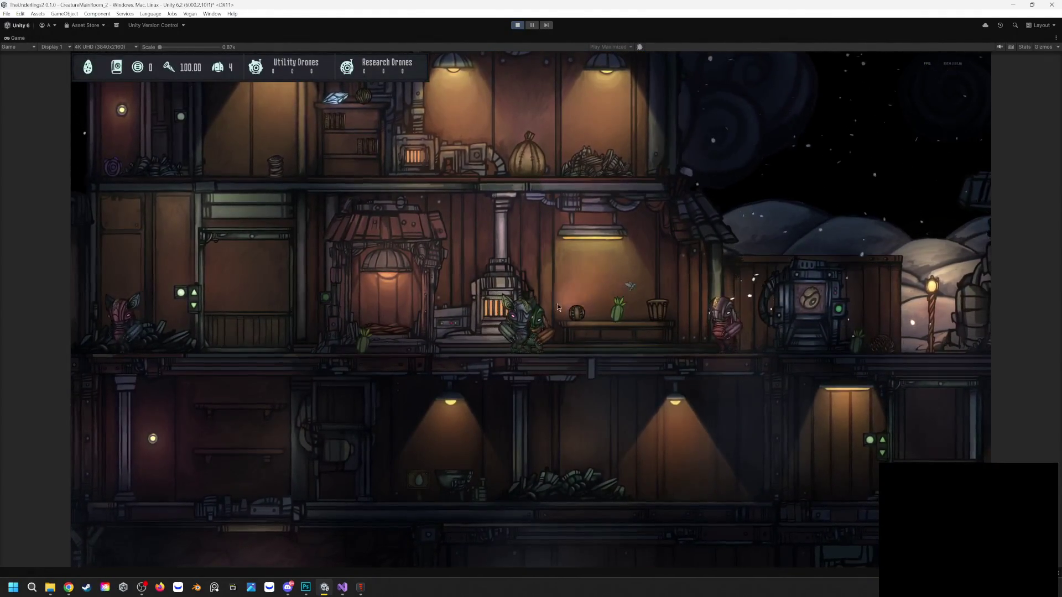
pyautogui.press('a')
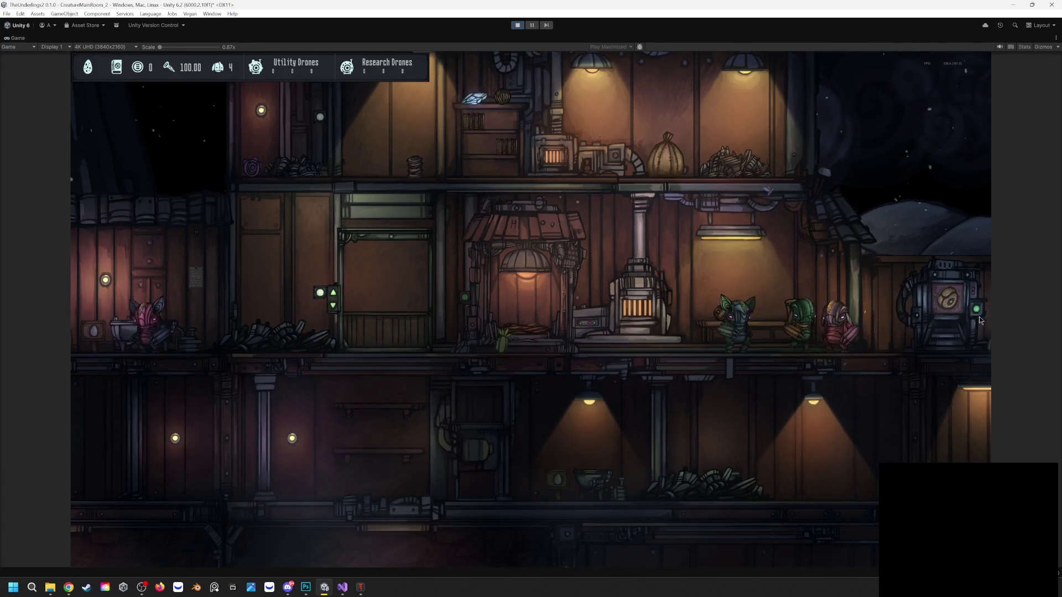
pyautogui.moveTo(913, 336)
pyautogui.mouseDown()
pyautogui.moveTo(789, 334)
pyautogui.moveTo(630, 310)
pyautogui.mouseUp()
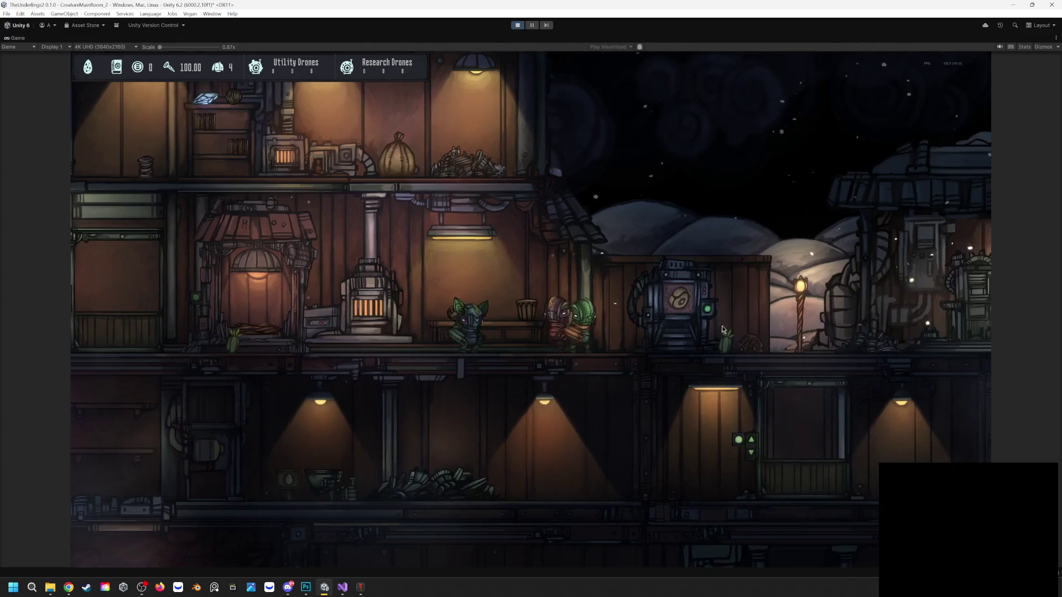
pyautogui.scroll(3, 606, 356)
pyautogui.scroll(2, 607, 357)
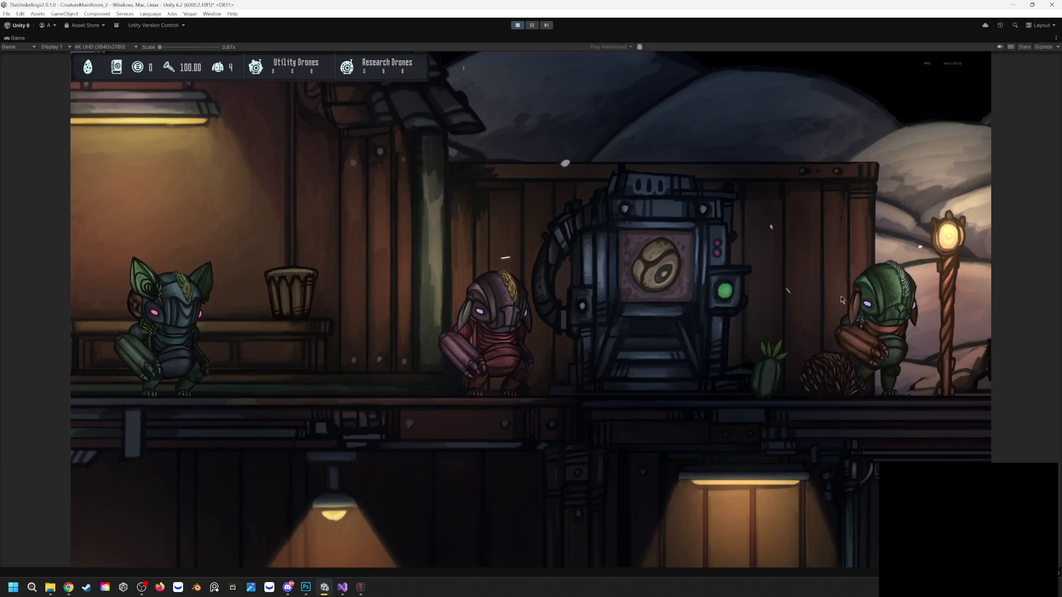
pyautogui.scroll(-3, 606, 306)
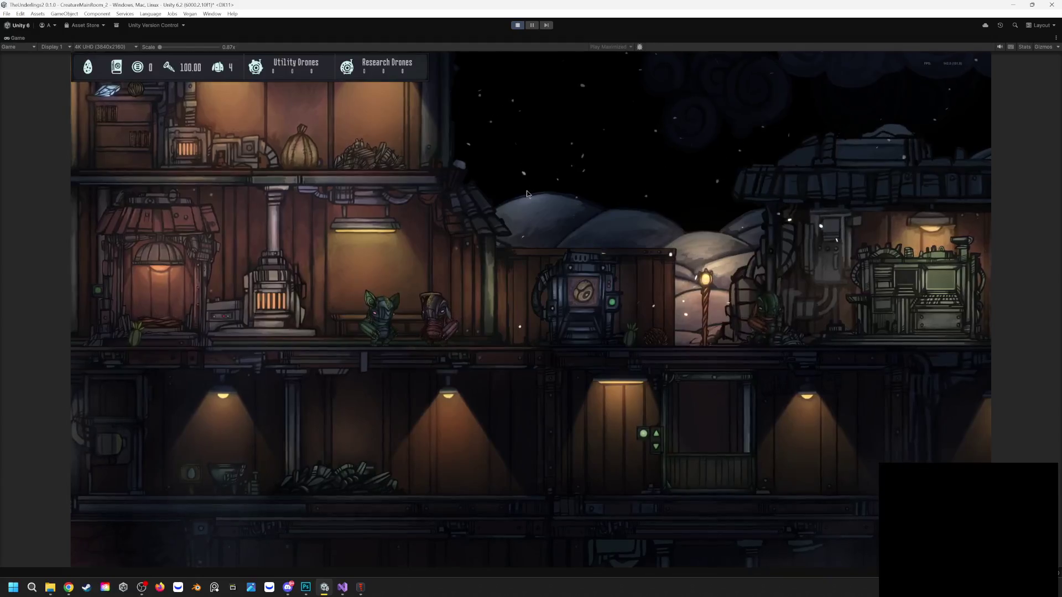
pyautogui.press('a')
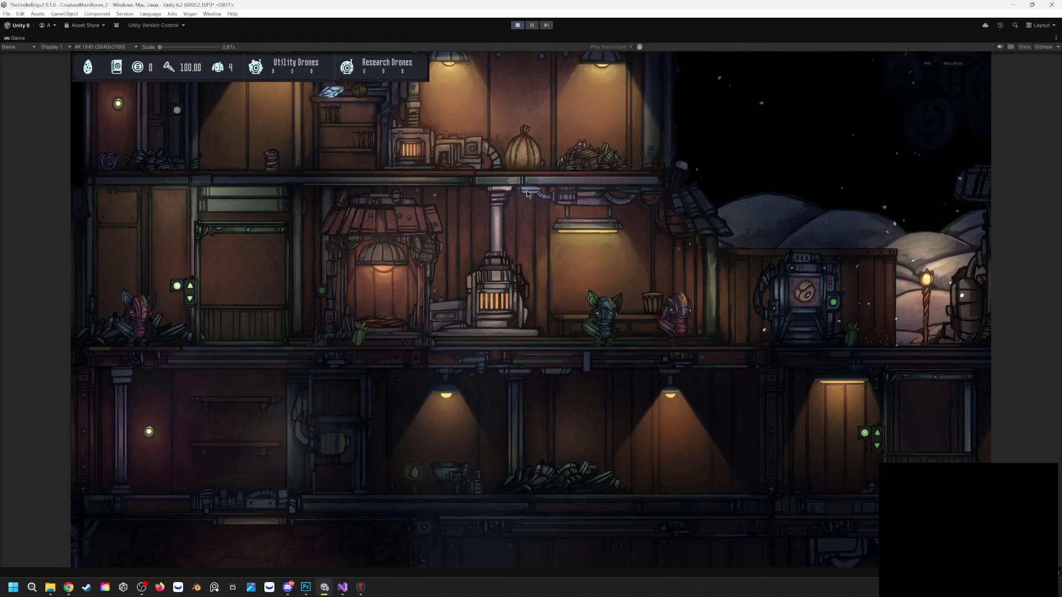
pyautogui.click(517, 25)
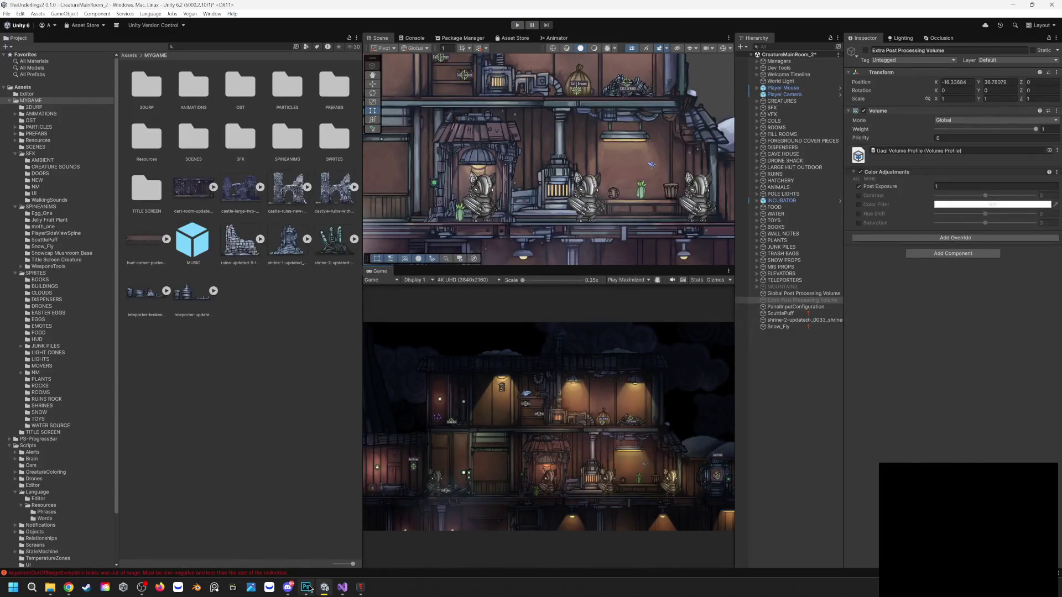
pyautogui.click(306, 587)
pyautogui.click(919, 316)
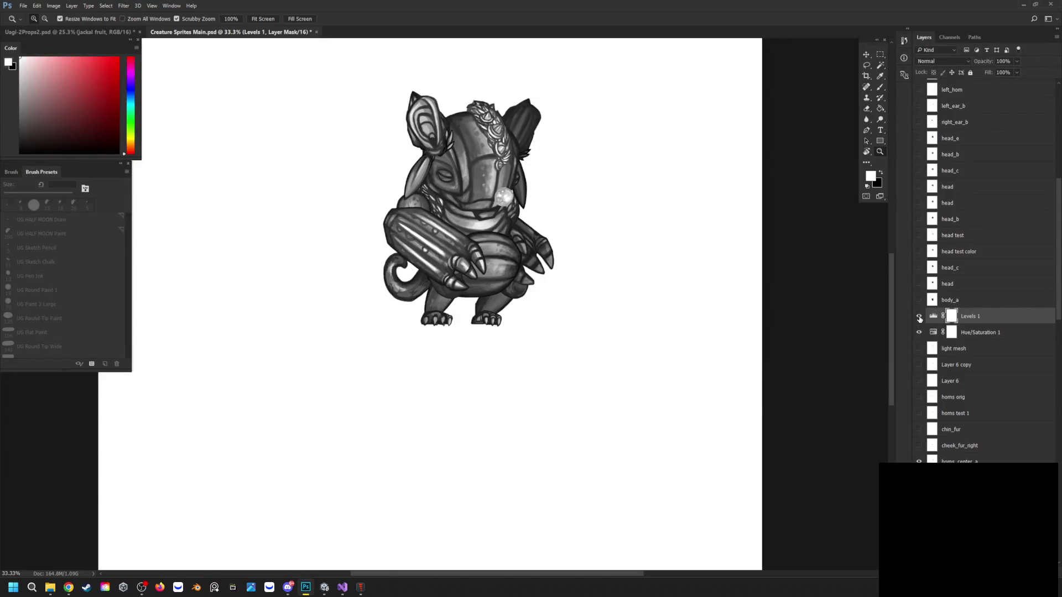
# Hide the Hue/Saturation 1 adjustment and add a new empty Layer 7 above light mesh
pyautogui.click(919, 332)
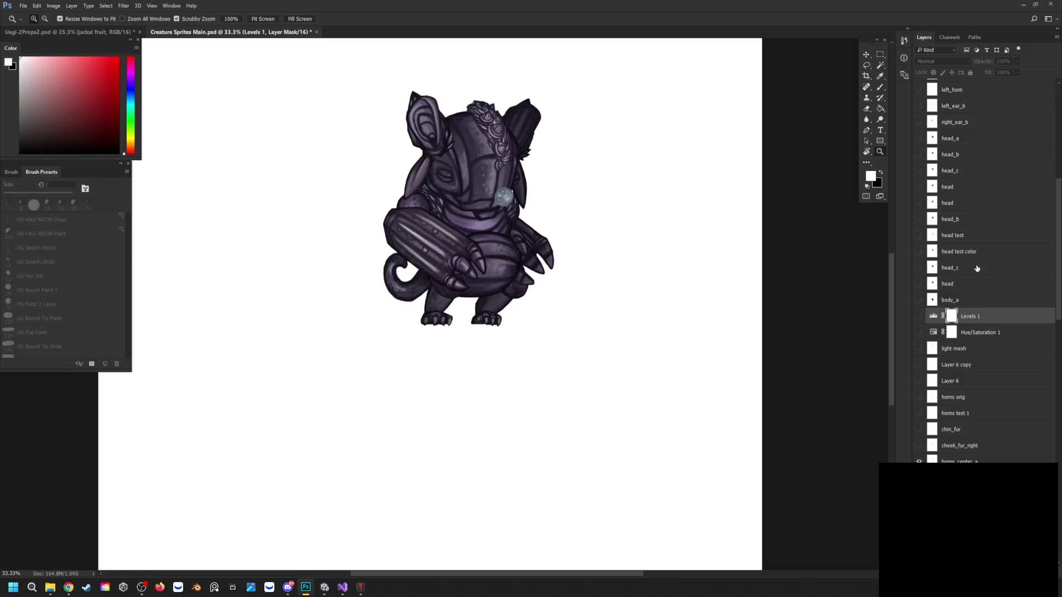
pyautogui.click(956, 349)
pyautogui.hotkey('ctrl', 'shift', 'alt', 'n')
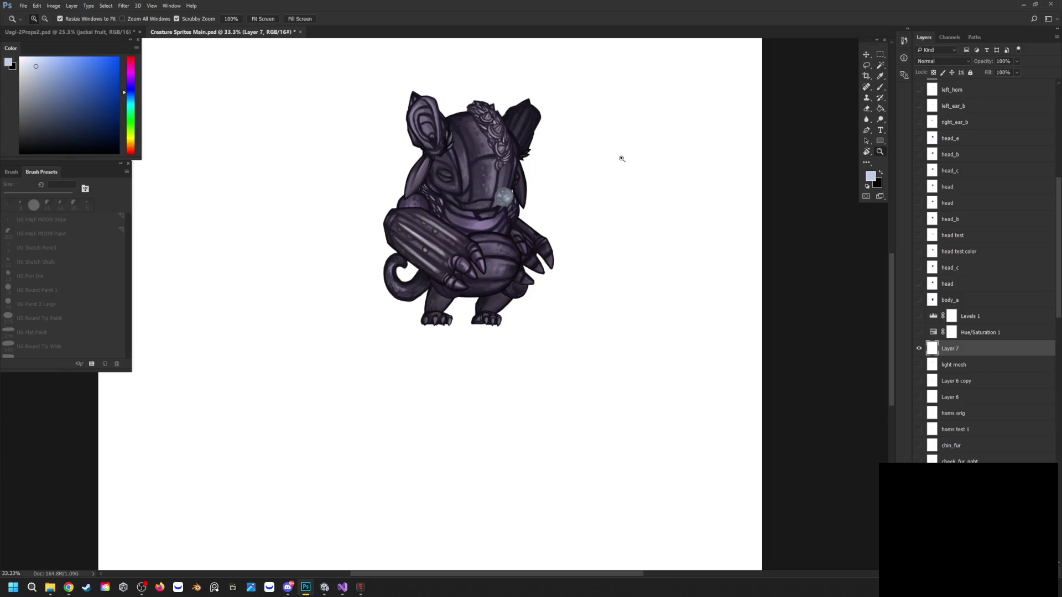
# Set up a dark navy UG HALF MOON Paint brush at a small inking size
pyautogui.click(71, 136)
pyautogui.press('b')
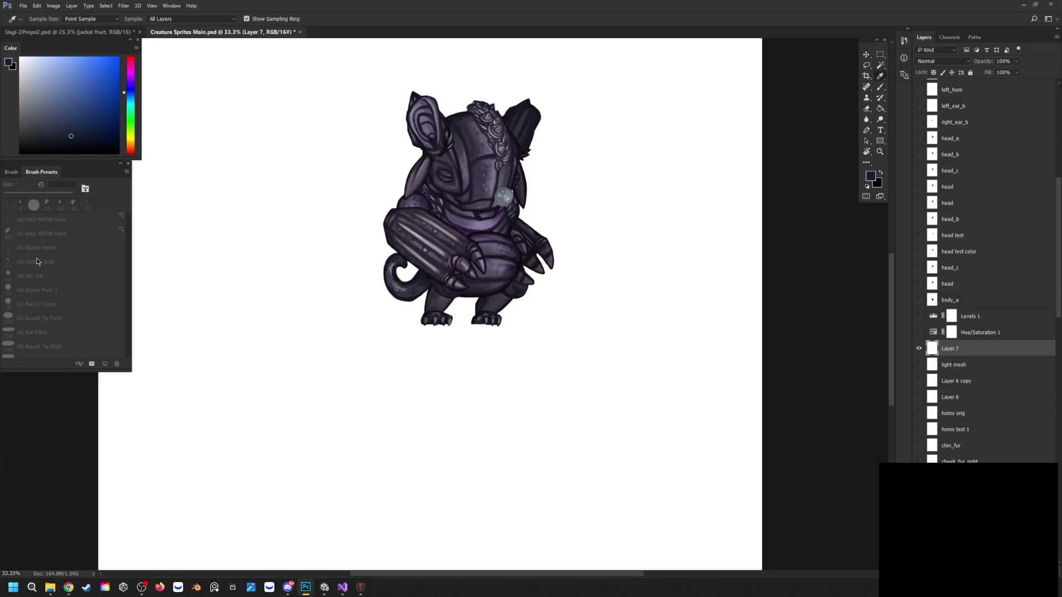
pyautogui.click(39, 235)
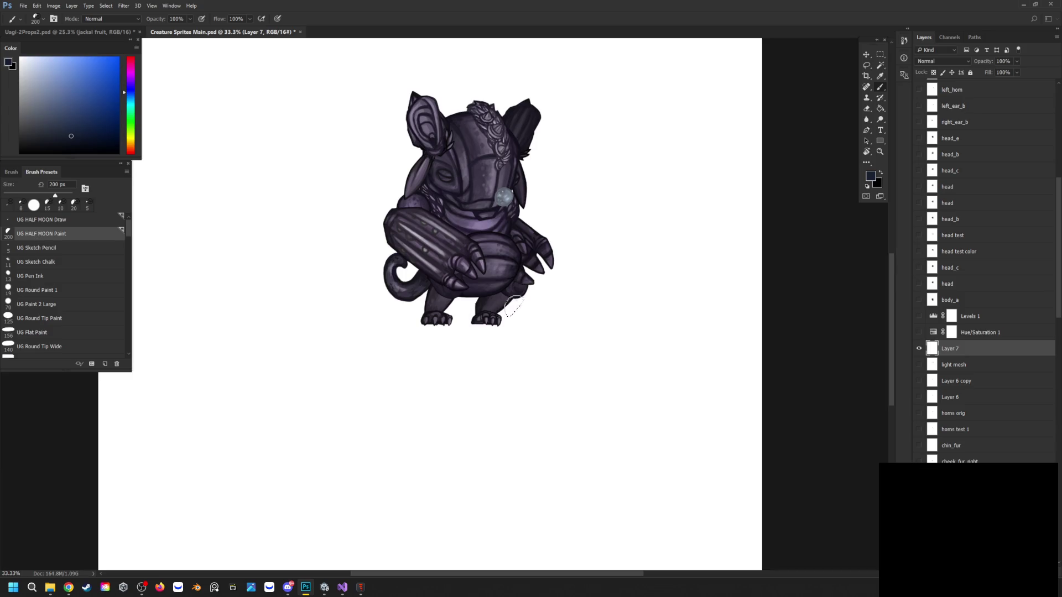
pyautogui.press('[')
pyautogui.press('[')
pyautogui.press('[')
pyautogui.press('[')
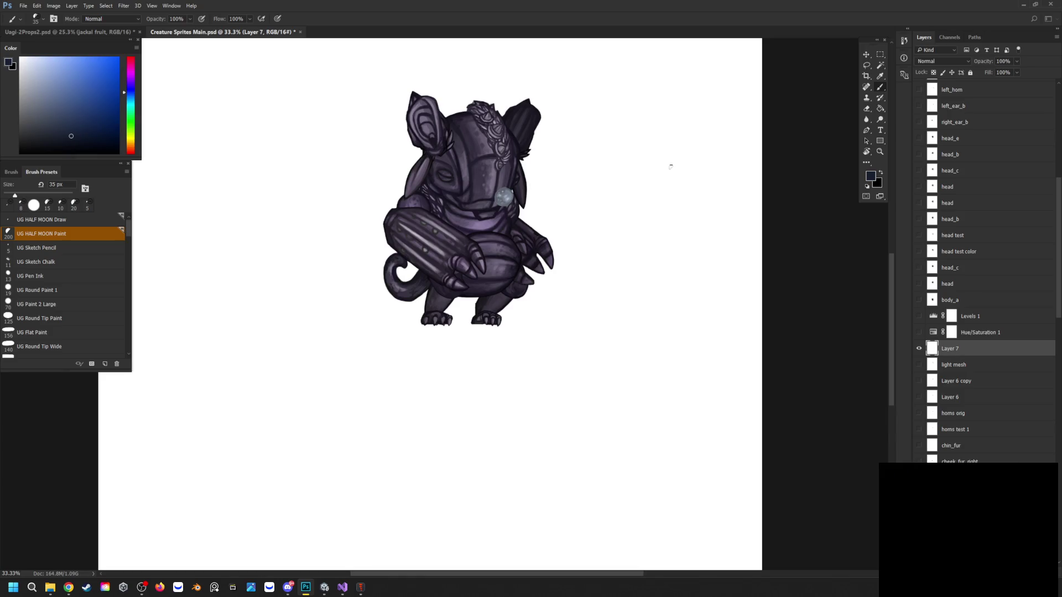
# Draw the curved back of the head, an ear loop, an eye circle and the jaw line
pyautogui.moveTo(694, 216)
pyautogui.mouseDown()
pyautogui.moveTo(702, 179)
pyautogui.moveTo(662, 136)
pyautogui.mouseUp()
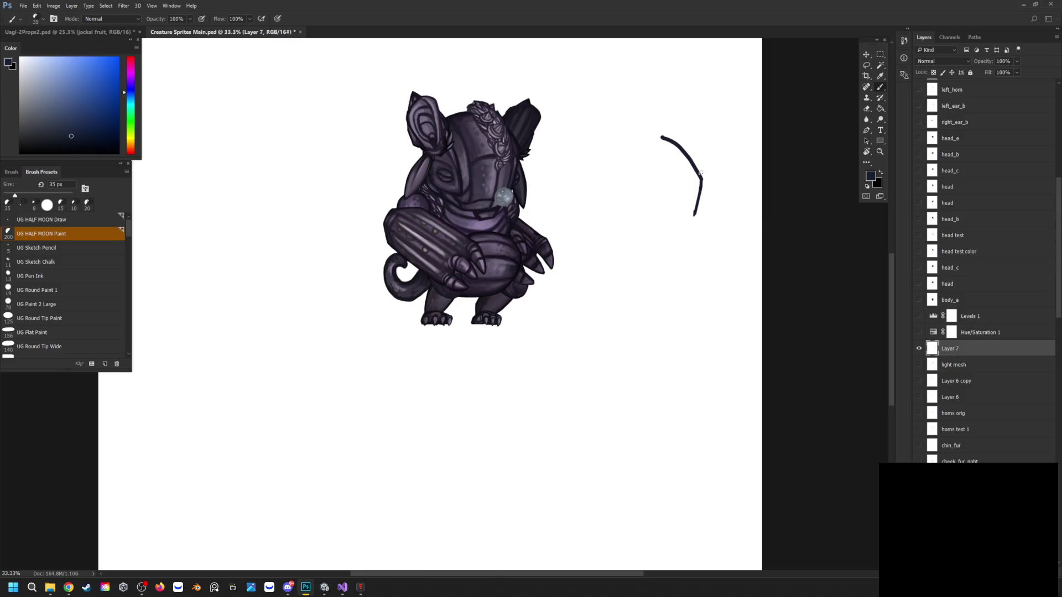
pyautogui.moveTo(700, 172)
pyautogui.mouseDown()
pyautogui.moveTo(711, 184)
pyautogui.moveTo(704, 179)
pyautogui.mouseUp()
pyautogui.moveTo(629, 164)
pyautogui.mouseDown()
pyautogui.moveTo(625, 175)
pyautogui.moveTo(645, 160)
pyautogui.moveTo(627, 176)
pyautogui.moveTo(649, 166)
pyautogui.moveTo(625, 176)
pyautogui.moveTo(632, 154)
pyautogui.moveTo(634, 178)
pyautogui.mouseUp()
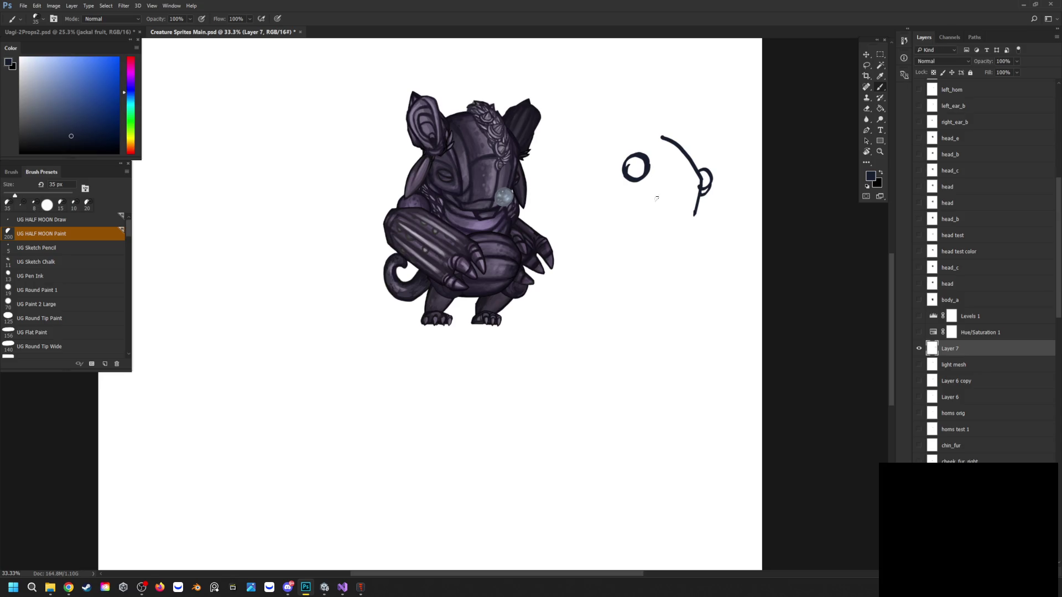
pyautogui.moveTo(693, 217); pyautogui.dragTo(701, 219)
pyautogui.moveTo(666, 210); pyautogui.dragTo(640, 202)
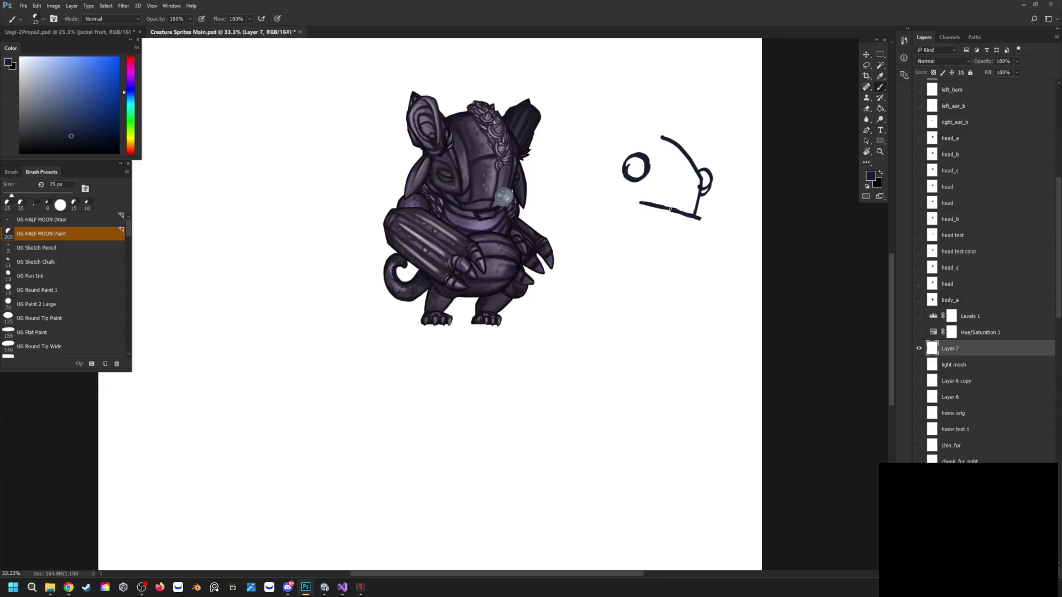
# Hook and extend the jaw tip, thicken the top head outline, and sample the ink colour
pyautogui.moveTo(701, 219)
pyautogui.mouseDown()
pyautogui.moveTo(681, 231)
pyautogui.moveTo(641, 229)
pyautogui.moveTo(650, 231)
pyautogui.mouseUp()
pyautogui.moveTo(640, 204); pyautogui.dragTo(626, 214)
pyautogui.moveTo(621, 214); pyautogui.dragTo(629, 224)
pyautogui.moveTo(677, 144)
pyautogui.mouseDown()
pyautogui.moveTo(698, 166)
pyautogui.moveTo(689, 148)
pyautogui.mouseUp()
pyautogui.press('i')
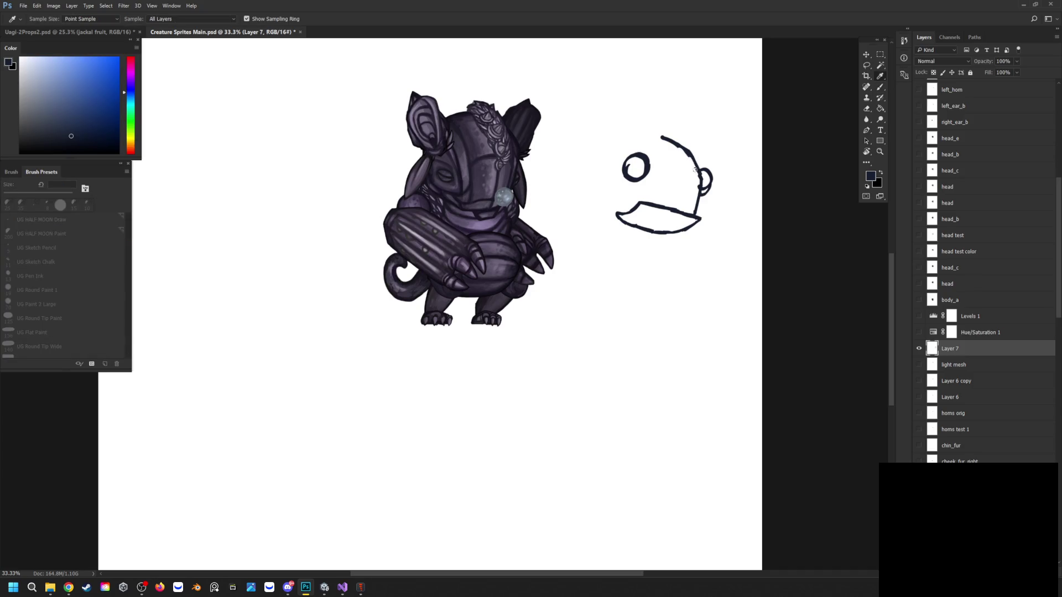
pyautogui.moveTo(662, 137); pyautogui.dragTo(673, 140)
pyautogui.click(690, 148)
# Draw a thick line along the head's back, redraw the eye, and erase the lower eye circle
pyautogui.press('b')
pyautogui.moveTo(687, 153)
pyautogui.mouseDown()
pyautogui.moveTo(682, 214)
pyautogui.moveTo(690, 155)
pyautogui.mouseUp()
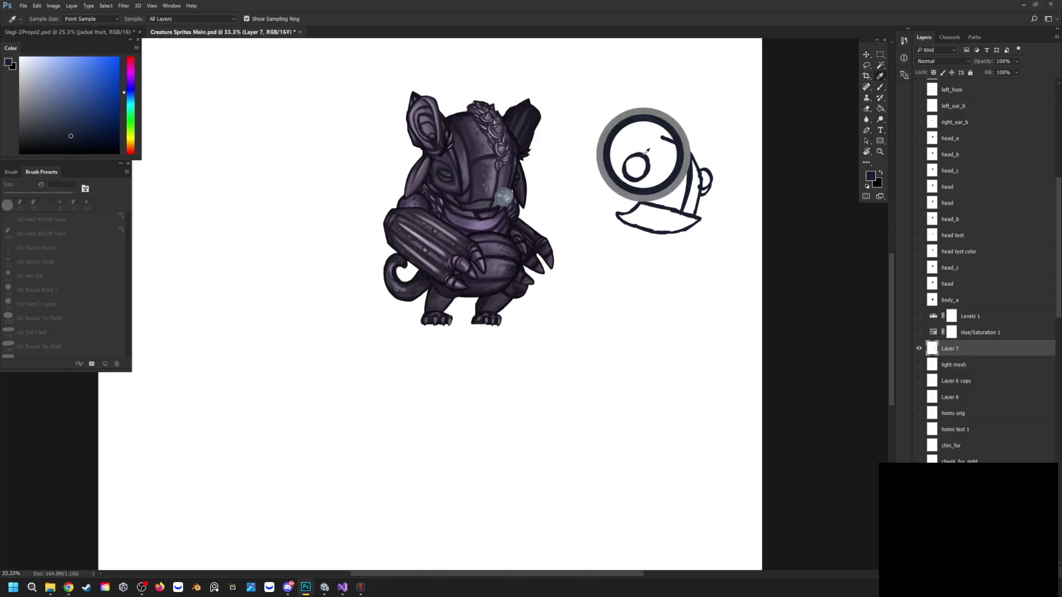
pyautogui.moveTo(638, 145)
pyautogui.mouseDown()
pyautogui.moveTo(630, 170)
pyautogui.moveTo(623, 149)
pyautogui.moveTo(633, 139)
pyautogui.moveTo(652, 152)
pyautogui.moveTo(628, 141)
pyautogui.moveTo(663, 136)
pyautogui.moveTo(680, 147)
pyautogui.moveTo(663, 136)
pyautogui.moveTo(689, 159)
pyautogui.mouseUp()
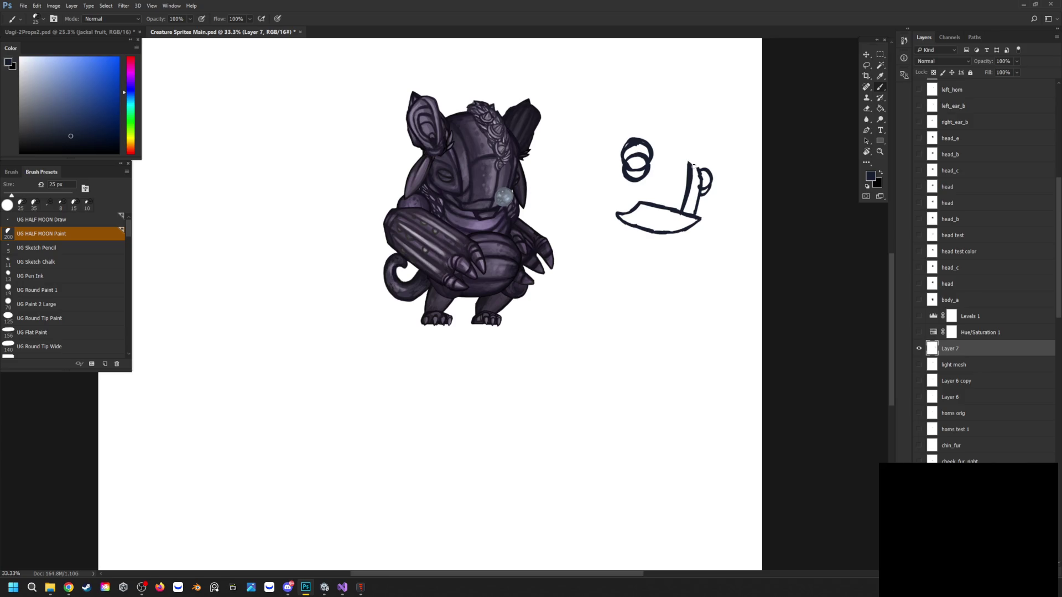
pyautogui.moveTo(698, 166)
pyautogui.mouseDown()
pyautogui.moveTo(692, 152)
pyautogui.moveTo(655, 151)
pyautogui.mouseUp()
pyautogui.moveTo(636, 186)
pyautogui.mouseDown()
pyautogui.moveTo(646, 174)
pyautogui.moveTo(628, 178)
pyautogui.moveTo(626, 166)
pyautogui.mouseUp()
# Touch up the eye circle's edges, discarding a trial dark nostril blob
pyautogui.press('b')
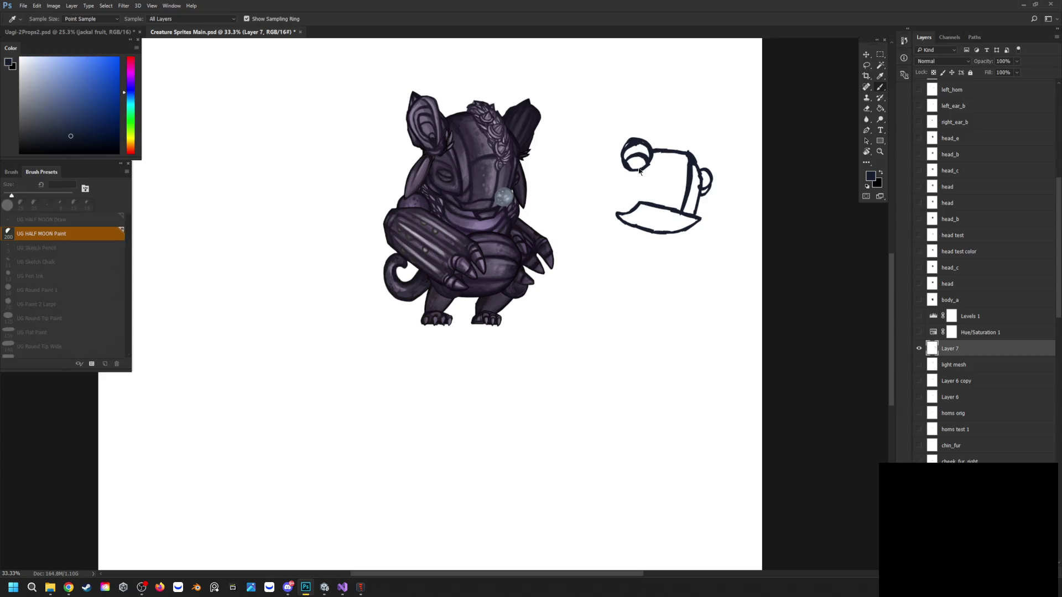
pyautogui.moveTo(653, 159)
pyautogui.mouseDown()
pyautogui.moveTo(630, 177)
pyautogui.moveTo(620, 159)
pyautogui.moveTo(641, 178)
pyautogui.moveTo(625, 178)
pyautogui.moveTo(651, 168)
pyautogui.mouseUp()
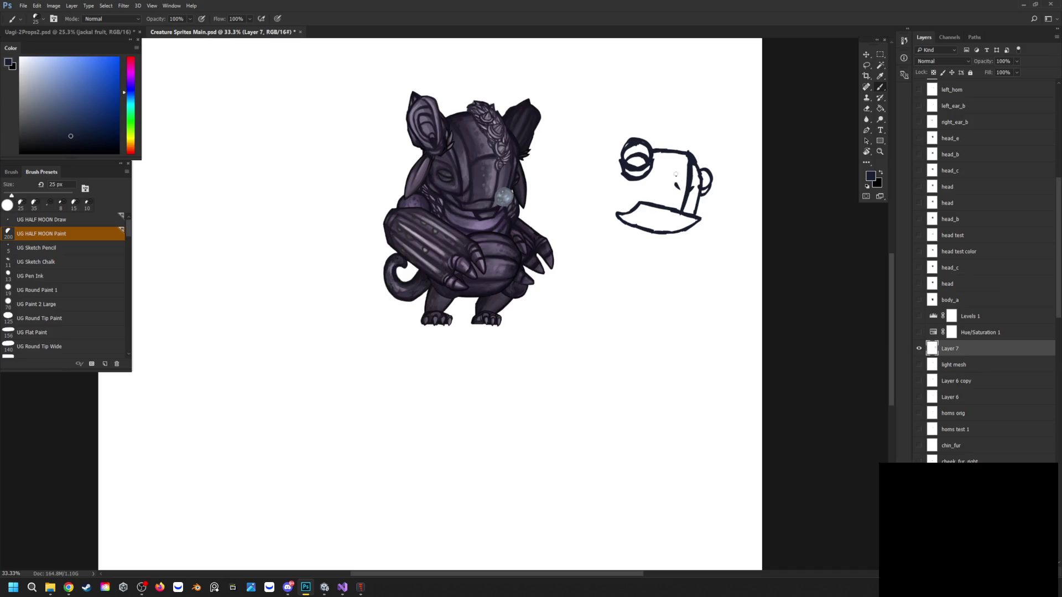
pyautogui.moveTo(680, 185); pyautogui.dragTo(680, 187)
pyautogui.hotkey('ctrl', 'z')
pyautogui.moveTo(620, 157); pyautogui.dragTo(606, 195)
# Ink the mouth line and lower jaw, and sketch teeth along the jaw
pyautogui.moveTo(607, 195); pyautogui.dragTo(630, 198)
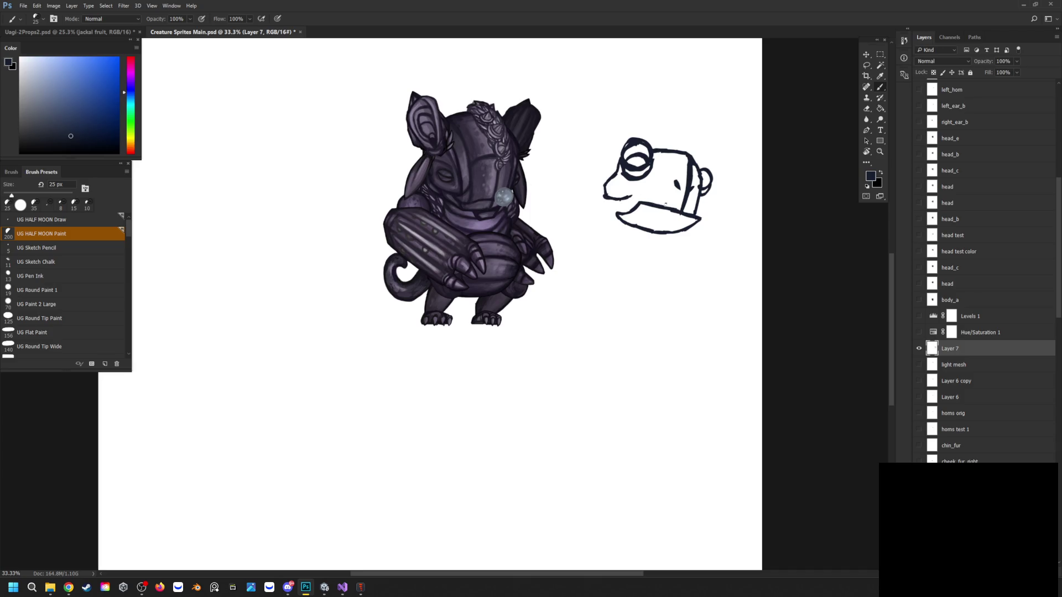
pyautogui.moveTo(629, 200); pyautogui.dragTo(672, 210)
pyautogui.moveTo(609, 209); pyautogui.dragTo(621, 221)
pyautogui.moveTo(693, 224)
pyautogui.mouseDown()
pyautogui.moveTo(677, 229)
pyautogui.moveTo(672, 212)
pyautogui.moveTo(667, 231)
pyautogui.moveTo(682, 212)
pyautogui.moveTo(645, 234)
pyautogui.moveTo(634, 224)
pyautogui.mouseUp()
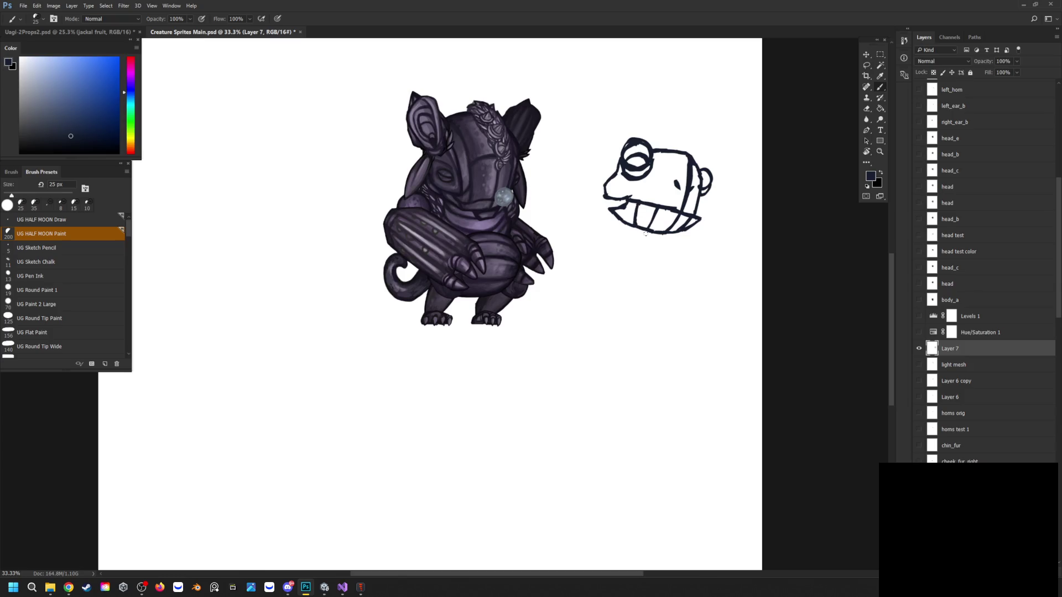
# Paint a white eye highlight, outline the eye in dark, and dot a pupil
pyautogui.moveTo(640, 160)
pyautogui.mouseDown()
pyautogui.moveTo(628, 159)
pyautogui.moveTo(634, 144)
pyautogui.moveTo(628, 152)
pyautogui.moveTo(639, 140)
pyautogui.moveTo(622, 156)
pyautogui.mouseUp()
pyautogui.moveTo(650, 151)
pyautogui.mouseDown()
pyautogui.moveTo(625, 145)
pyautogui.moveTo(622, 156)
pyautogui.moveTo(650, 143)
pyautogui.moveTo(624, 152)
pyautogui.moveTo(631, 145)
pyautogui.moveTo(625, 162)
pyautogui.mouseUp()
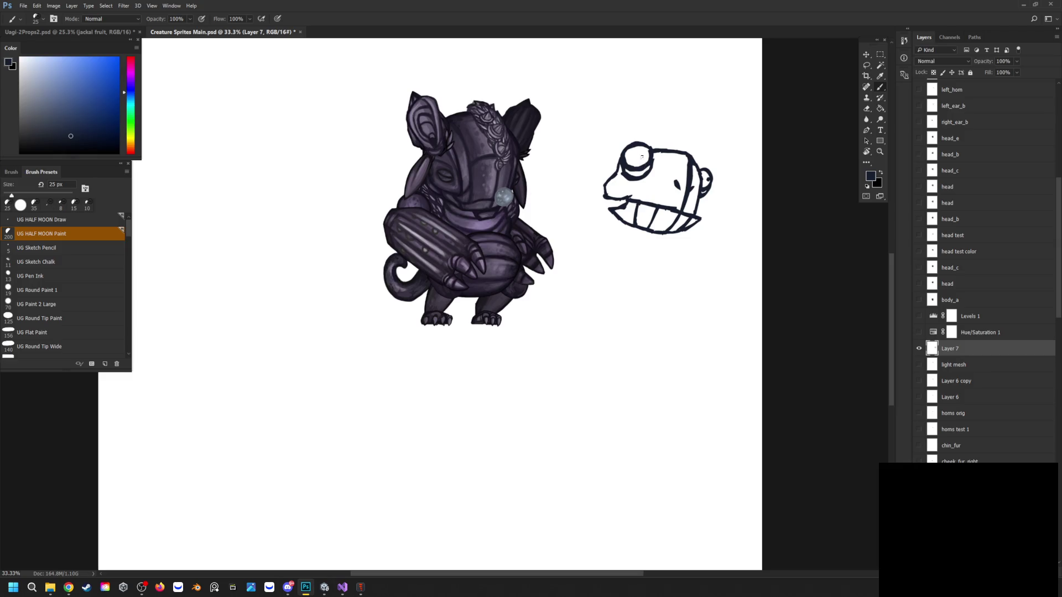
pyautogui.click(643, 158)
pyautogui.click(37, 6)
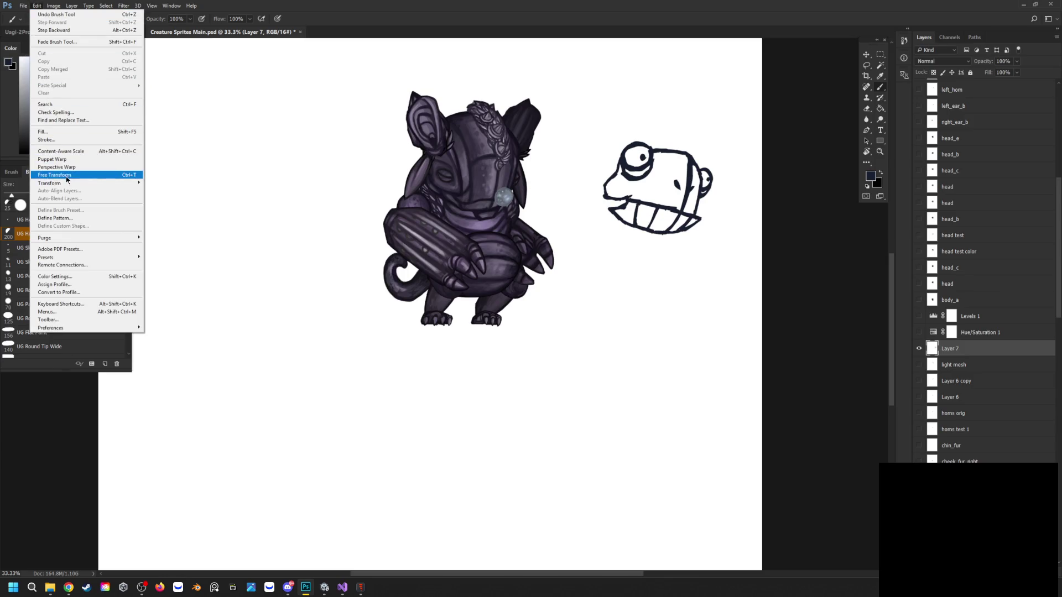
# Tilt the head sketch with Free Transform, decline the rotation, then start Free Transform again
pyautogui.moveTo(68, 182)
pyautogui.click(184, 204)
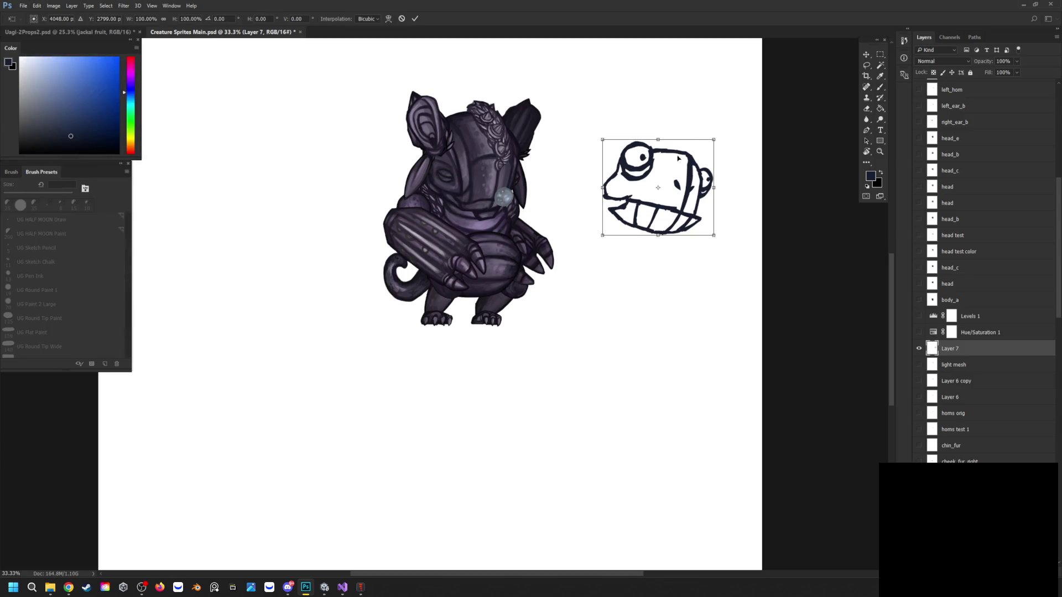
pyautogui.moveTo(718, 133); pyautogui.dragTo(703, 125)
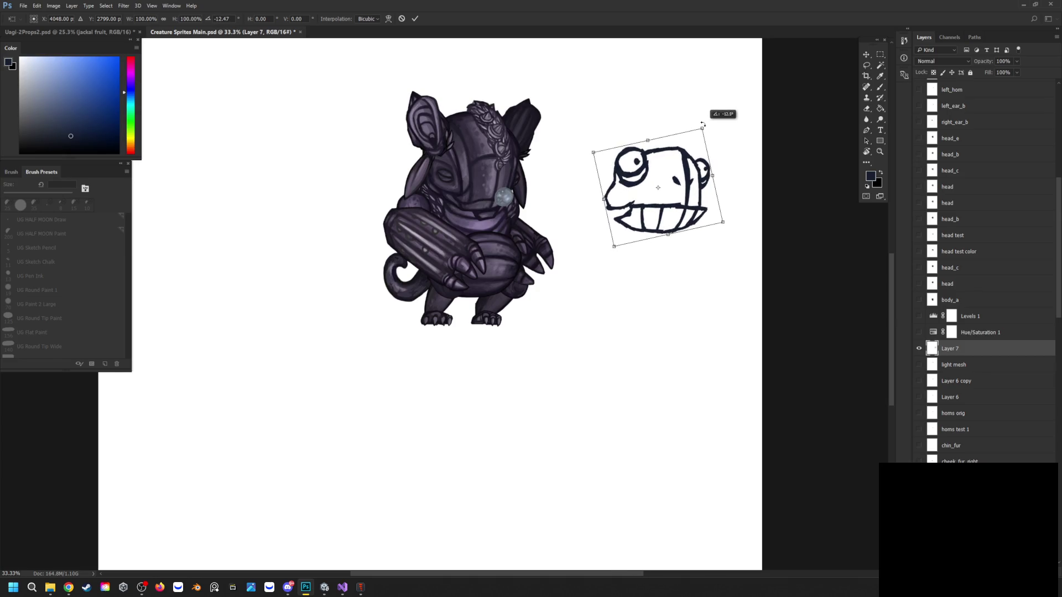
pyautogui.moveTo(703, 125); pyautogui.dragTo(704, 128)
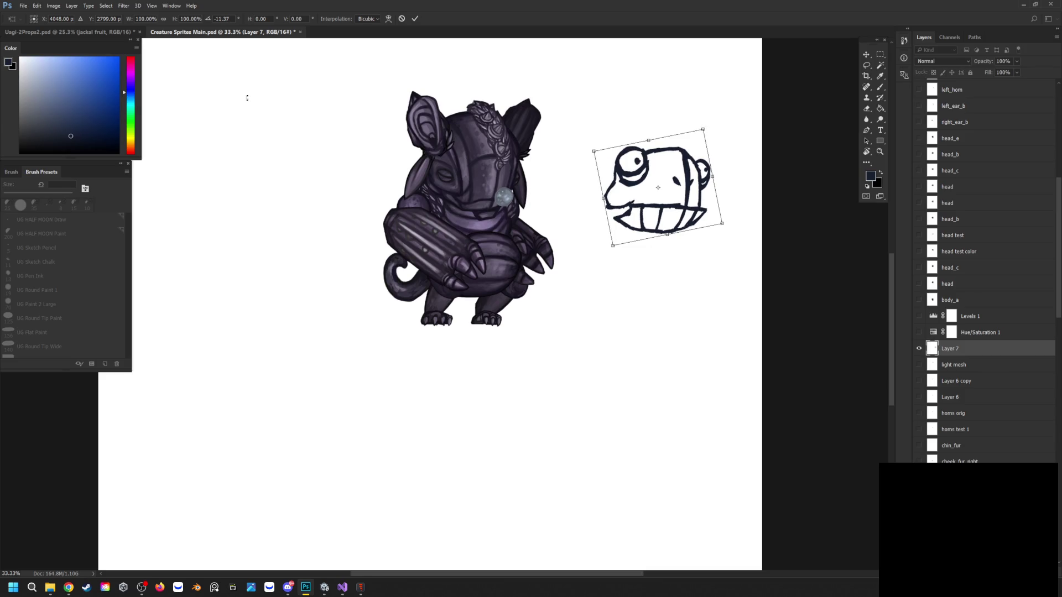
pyautogui.click(866, 54)
pyautogui.click(546, 213)
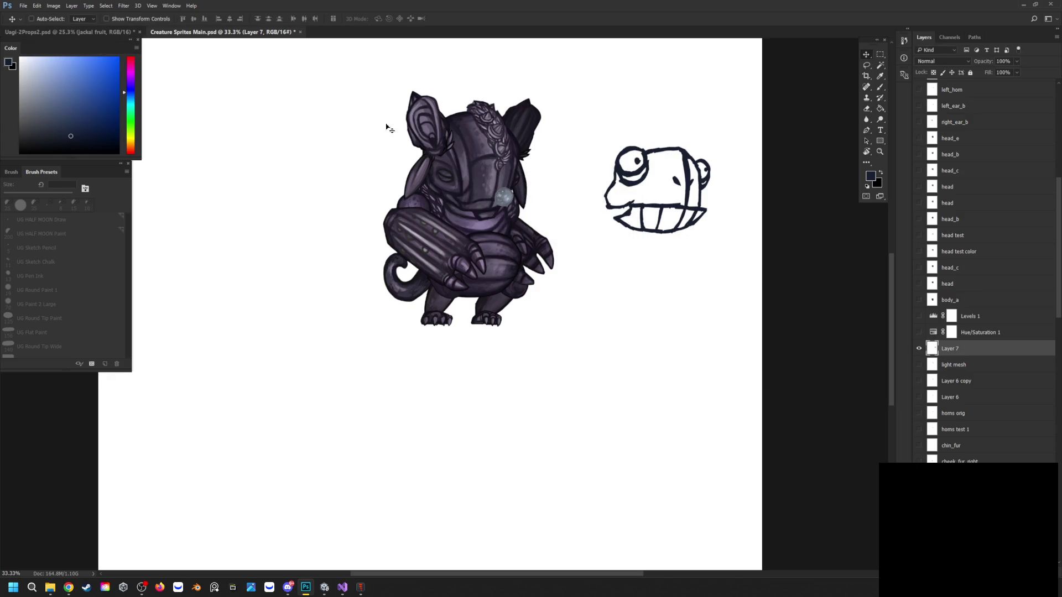
pyautogui.click(37, 7)
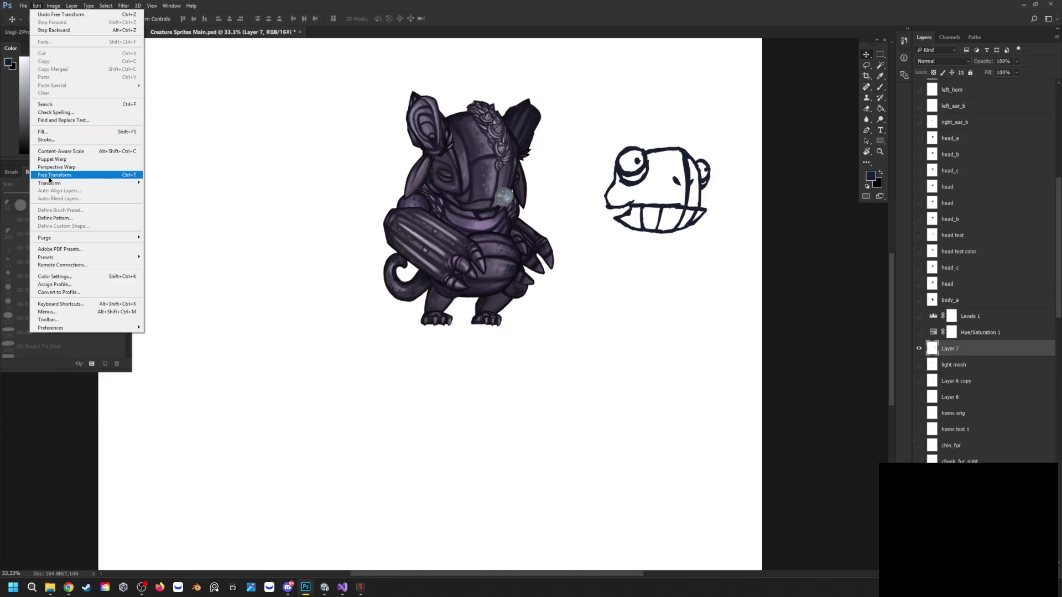
pyautogui.moveTo(55, 184)
pyautogui.click(176, 191)
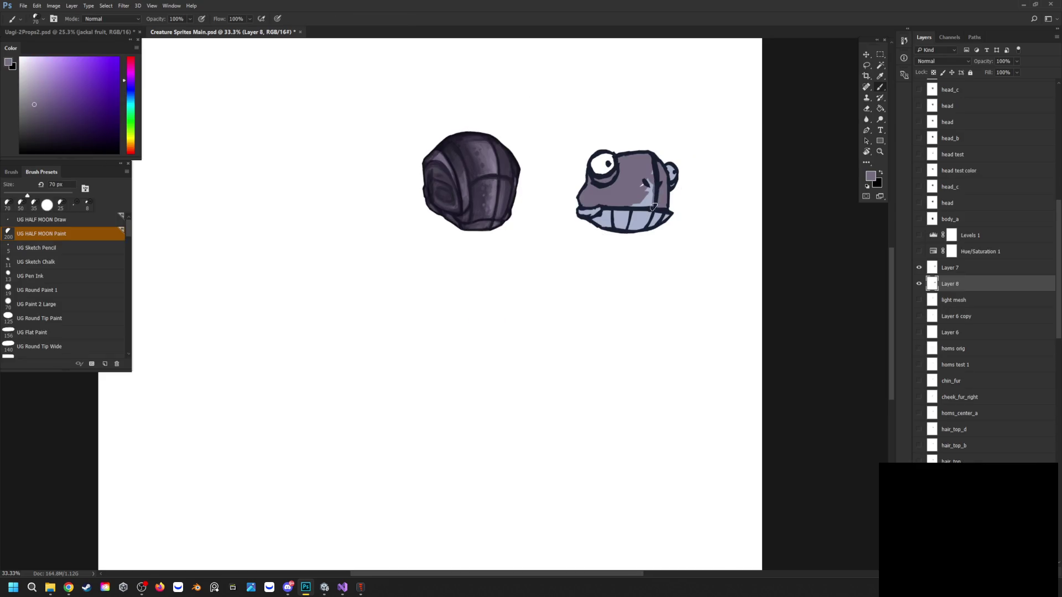
# Shade the teeth and cheek, then lay light purple-grey over the eye
pyautogui.moveTo(623, 208)
pyautogui.mouseDown()
pyautogui.moveTo(651, 219)
pyautogui.moveTo(620, 224)
pyautogui.moveTo(622, 210)
pyautogui.moveTo(609, 224)
pyautogui.moveTo(601, 209)
pyautogui.moveTo(583, 211)
pyautogui.mouseUp()
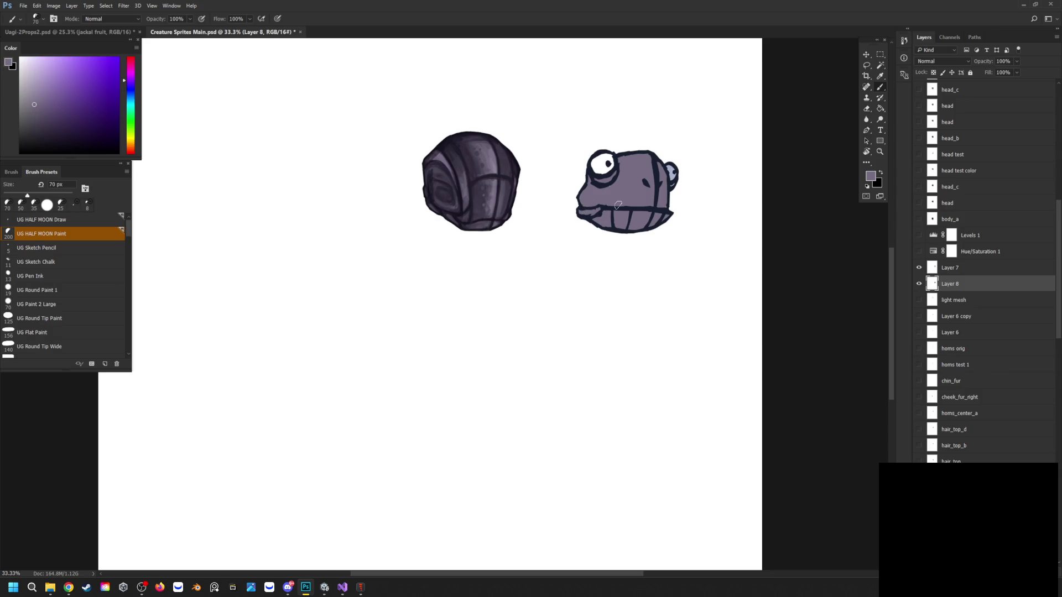
pyautogui.click(33, 83)
pyautogui.moveTo(651, 212)
pyautogui.mouseDown()
pyautogui.moveTo(644, 227)
pyautogui.moveTo(650, 156)
pyautogui.moveTo(648, 205)
pyautogui.mouseUp()
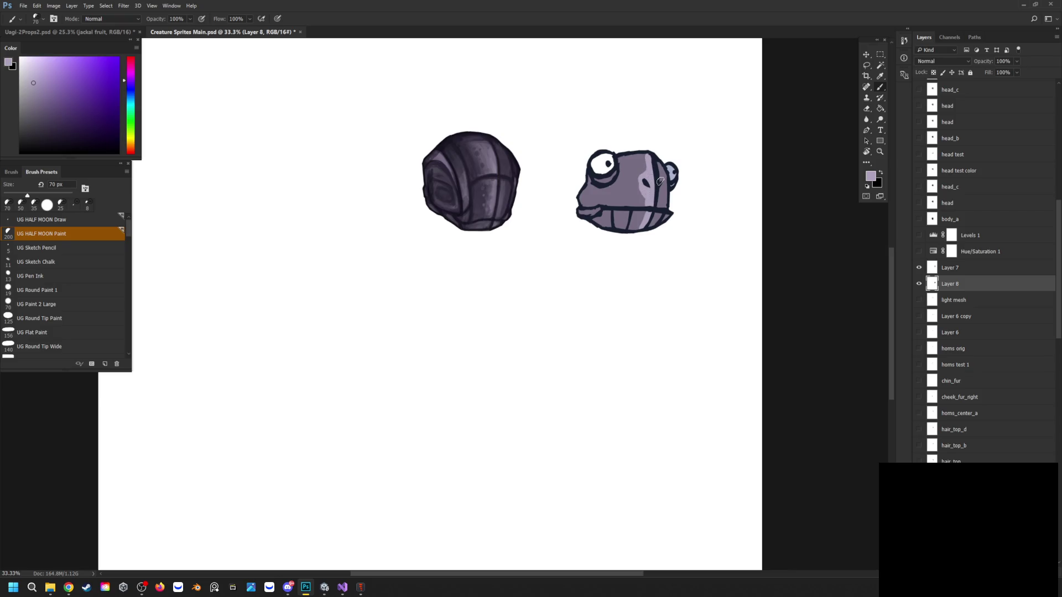
pyautogui.keyDown('alt'); pyautogui.click(663, 205); pyautogui.keyUp('alt')
pyautogui.keyDown('alt'); pyautogui.click(636, 179); pyautogui.keyUp('alt')
pyautogui.moveTo(611, 170)
pyautogui.mouseDown()
pyautogui.moveTo(603, 157)
pyautogui.moveTo(593, 170)
pyautogui.mouseUp()
# Sample purple-greys from the head and paint the eye solid lavender
pyautogui.press('alt')
pyautogui.keyDown('alt'); pyautogui.click(618, 184); pyautogui.keyUp('alt')
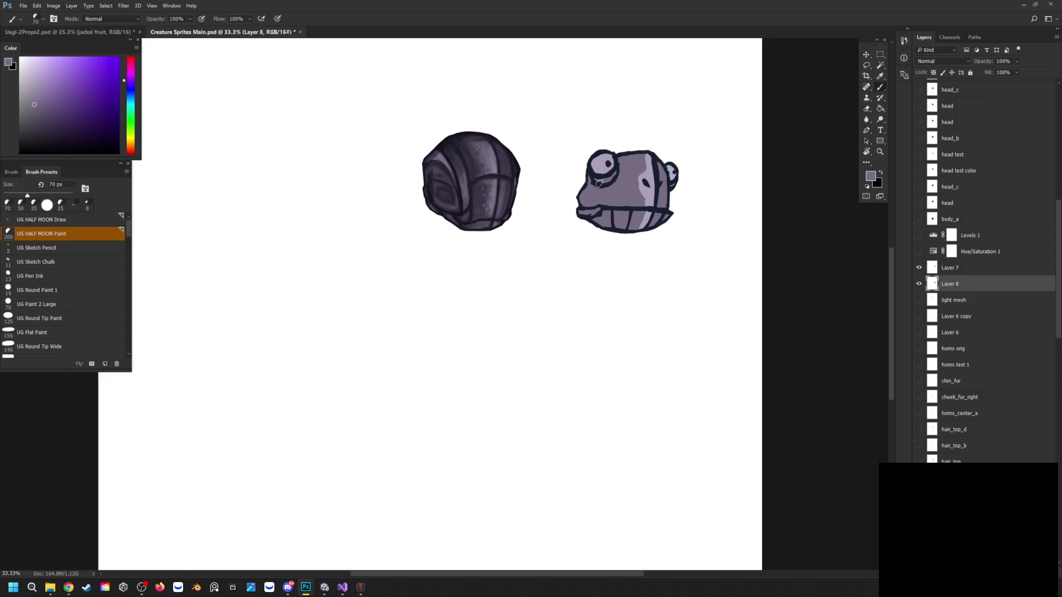
pyautogui.keyDown('alt'); pyautogui.click(597, 169); pyautogui.keyUp('alt')
pyautogui.moveTo(597, 170)
pyautogui.mouseDown()
pyautogui.moveTo(620, 164)
pyautogui.moveTo(643, 186)
pyautogui.moveTo(646, 172)
pyautogui.mouseUp()
pyautogui.keyDown('alt'); pyautogui.click(642, 175); pyautogui.keyUp('alt')
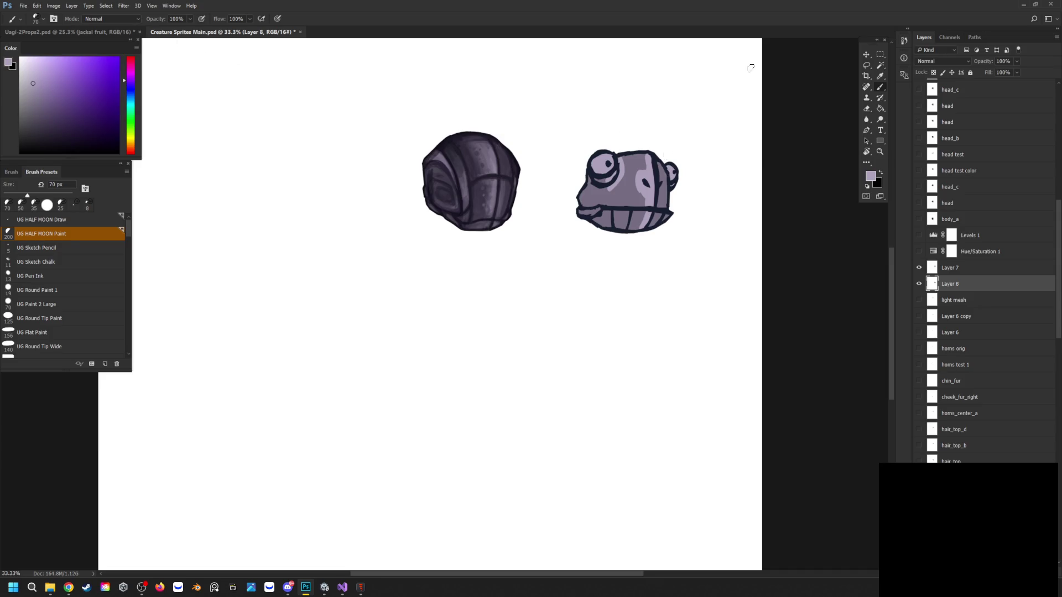
pyautogui.click(867, 55)
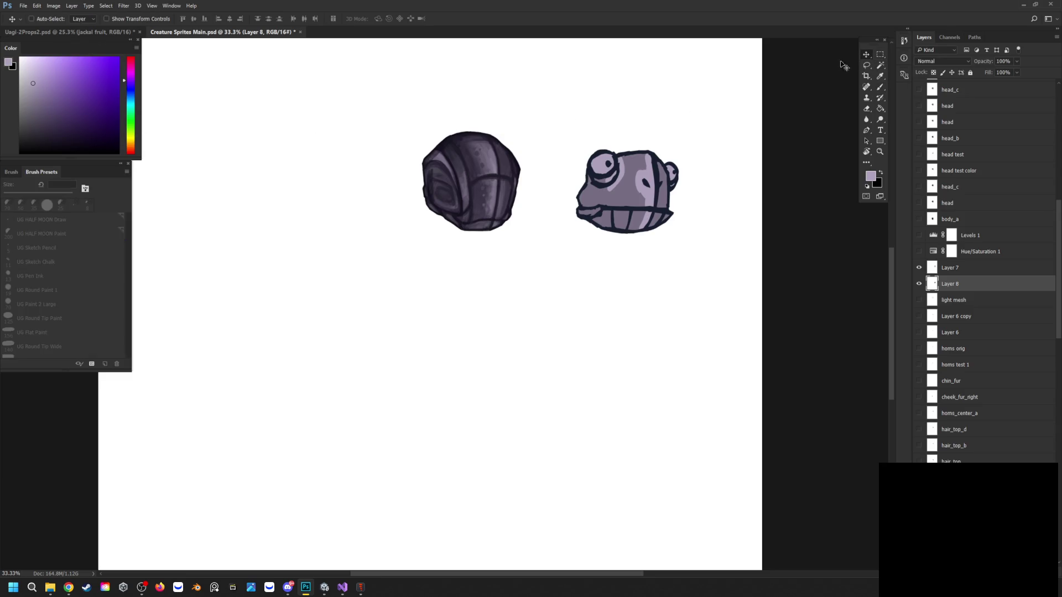
# Shift the head's colour fill slightly and hide the dark head_l helmet layer
pyautogui.moveTo(632, 178)
pyautogui.mouseDown()
pyautogui.moveTo(597, 190)
pyautogui.moveTo(639, 187)
pyautogui.mouseUp()
pyautogui.click(960, 267)
pyautogui.scroll(-5, 960, 271)
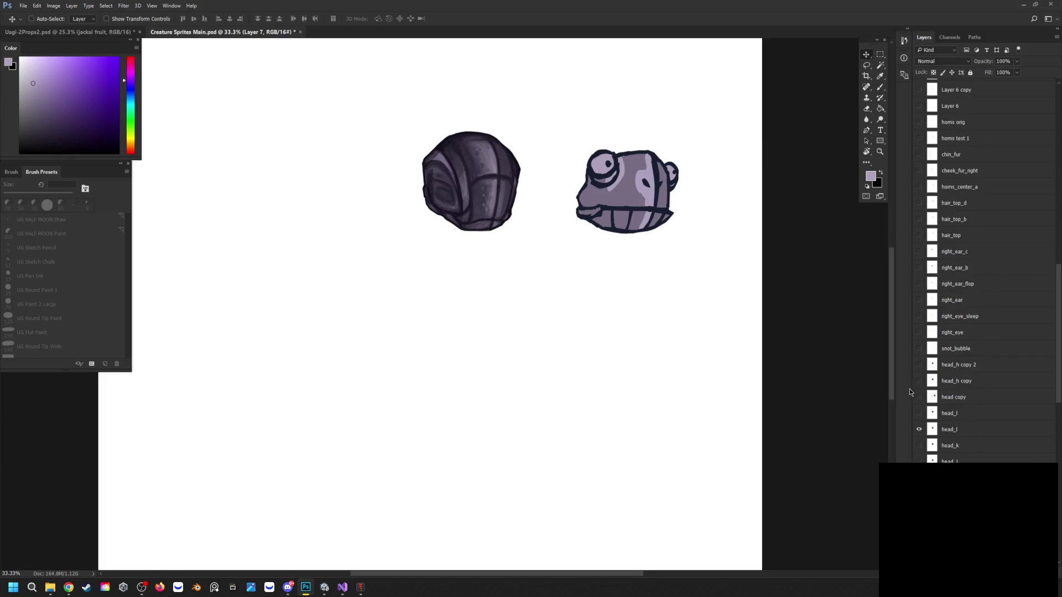
pyautogui.click(919, 430)
pyautogui.scroll(5, 915, 276)
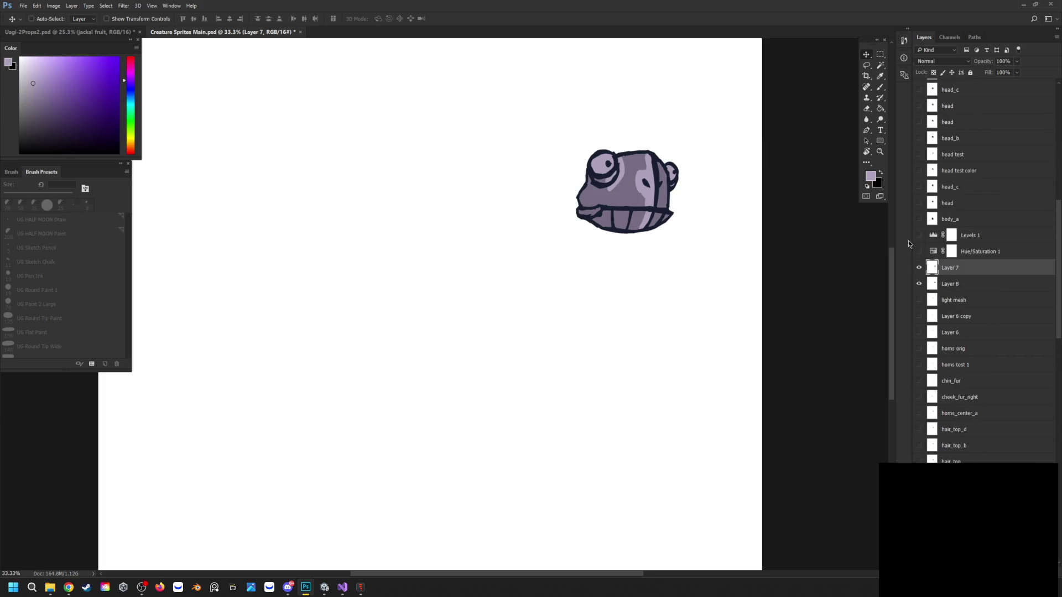
pyautogui.click(918, 235)
pyautogui.click(918, 235)
pyautogui.click(920, 268)
pyautogui.click(920, 267)
# Merge Layer 7 with Layer 8 and zoom out to see more canvas
pyautogui.rightClick(954, 271)
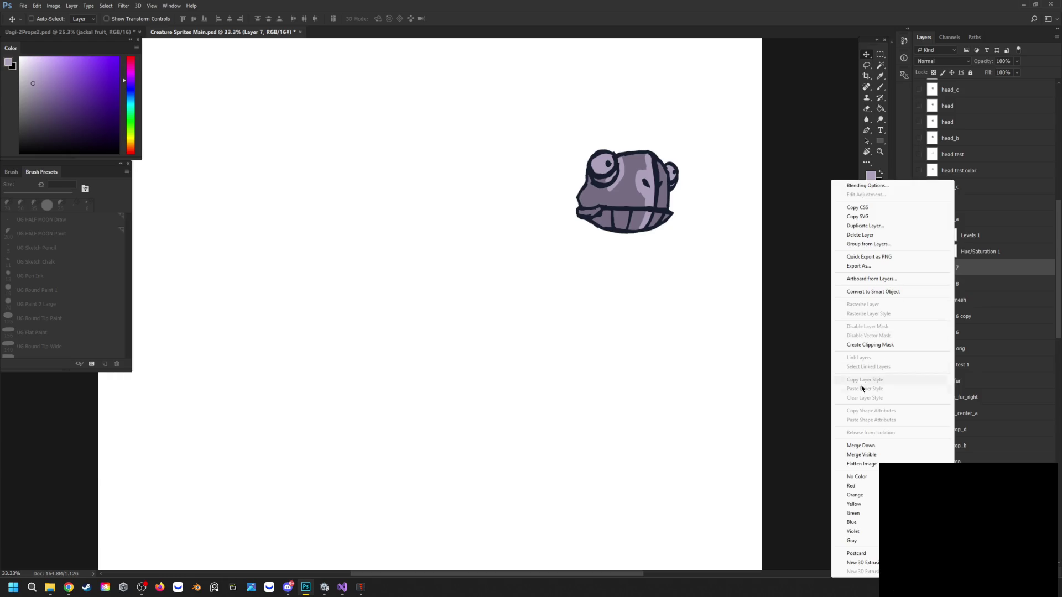
pyautogui.click(852, 455)
pyautogui.click(880, 151)
pyautogui.moveTo(678, 229)
pyautogui.mouseDown()
pyautogui.moveTo(635, 241)
pyautogui.moveTo(866, 242)
pyautogui.mouseUp()
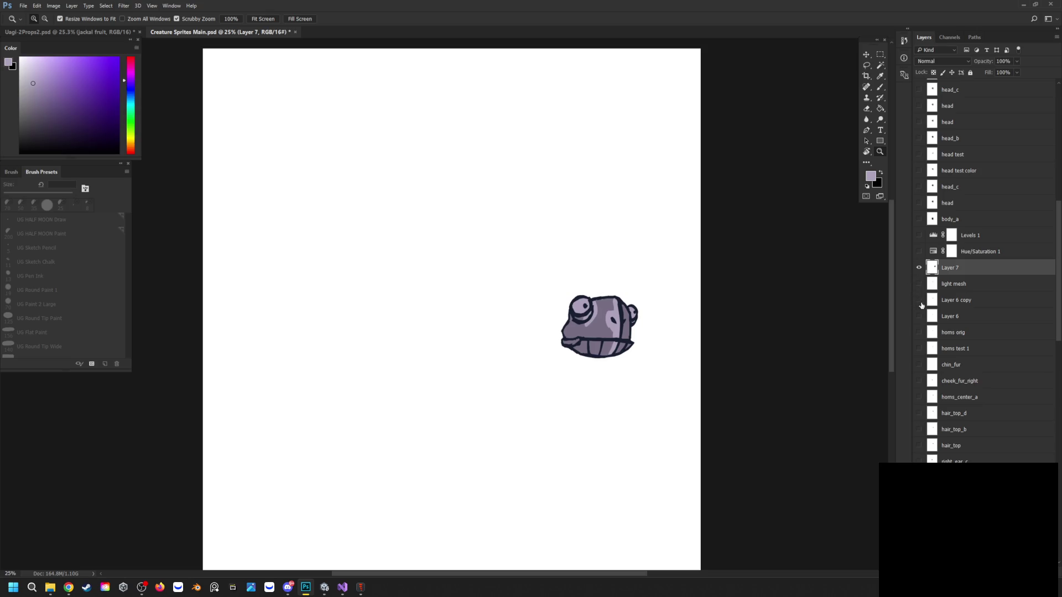
# Show the upper_torso_b and lower_torso_b layers and zoom in around the head and torso
pyautogui.scroll(-10, 954, 375)
pyautogui.scroll(-7, 954, 376)
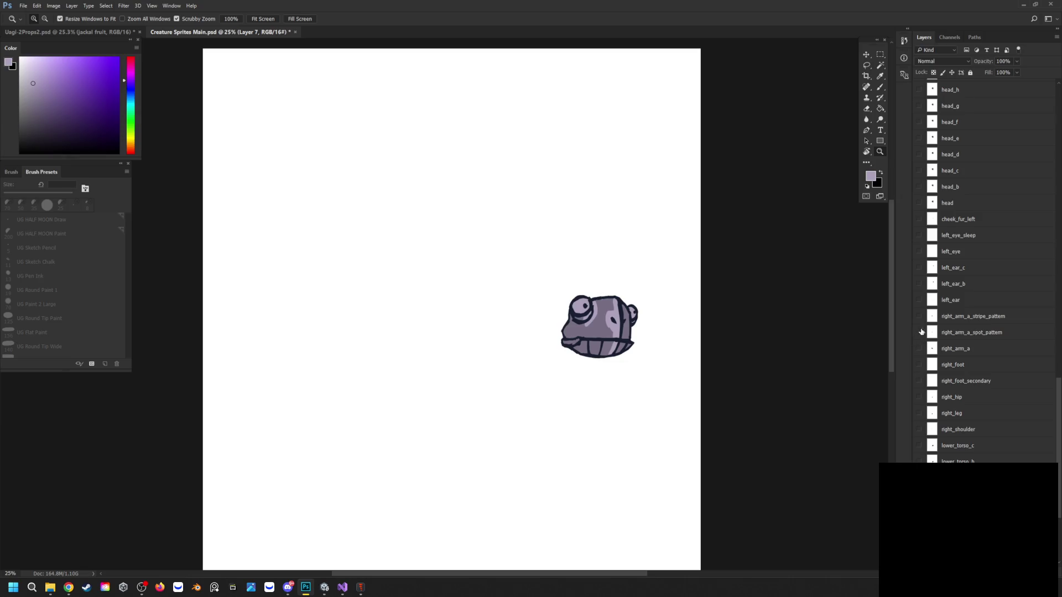
pyautogui.scroll(-4, 919, 360)
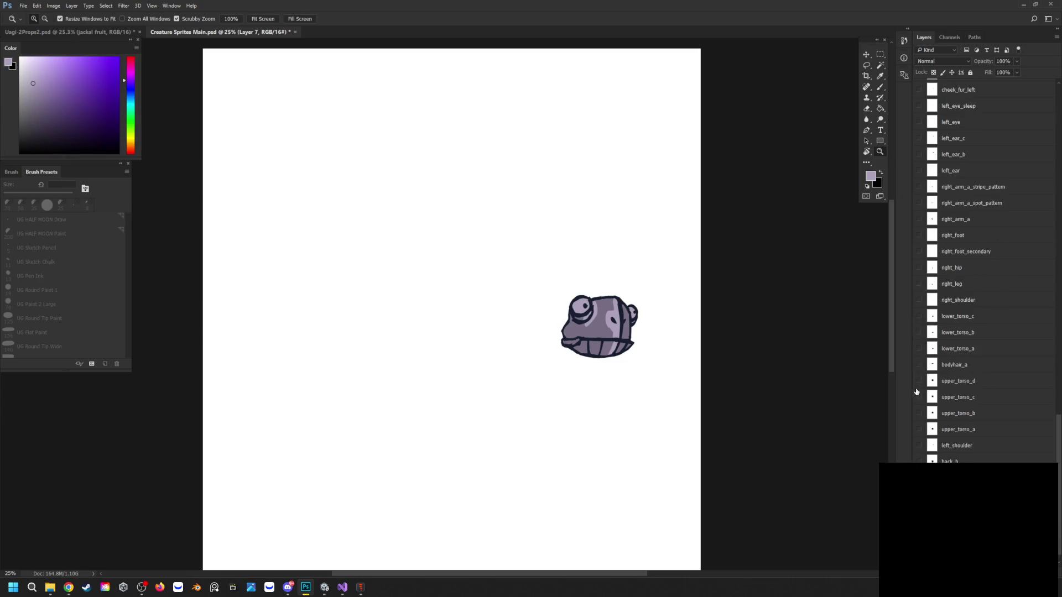
pyautogui.click(920, 414)
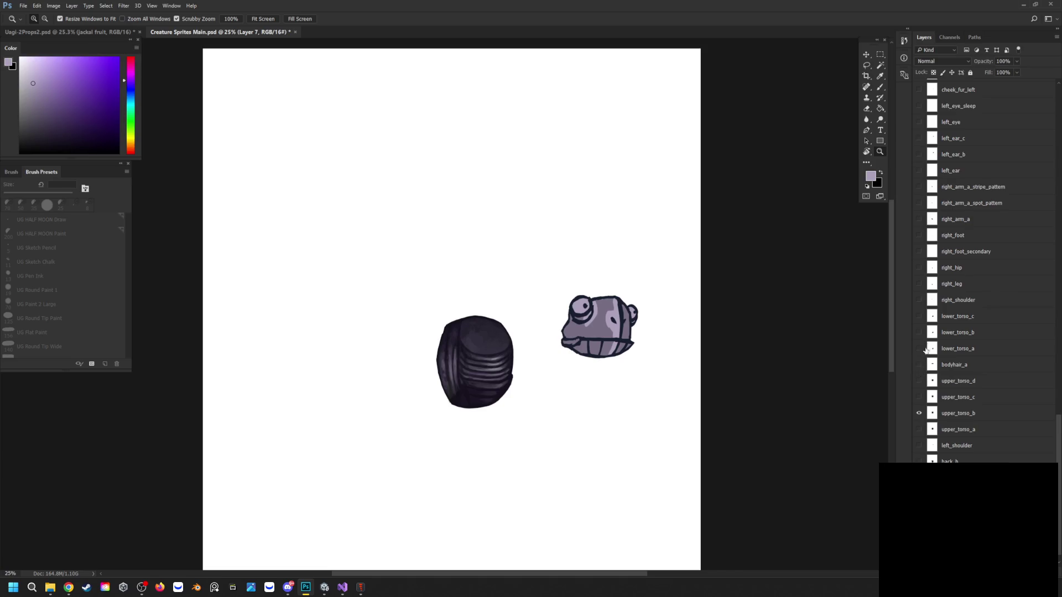
pyautogui.click(919, 331)
pyautogui.scroll(3, 930, 321)
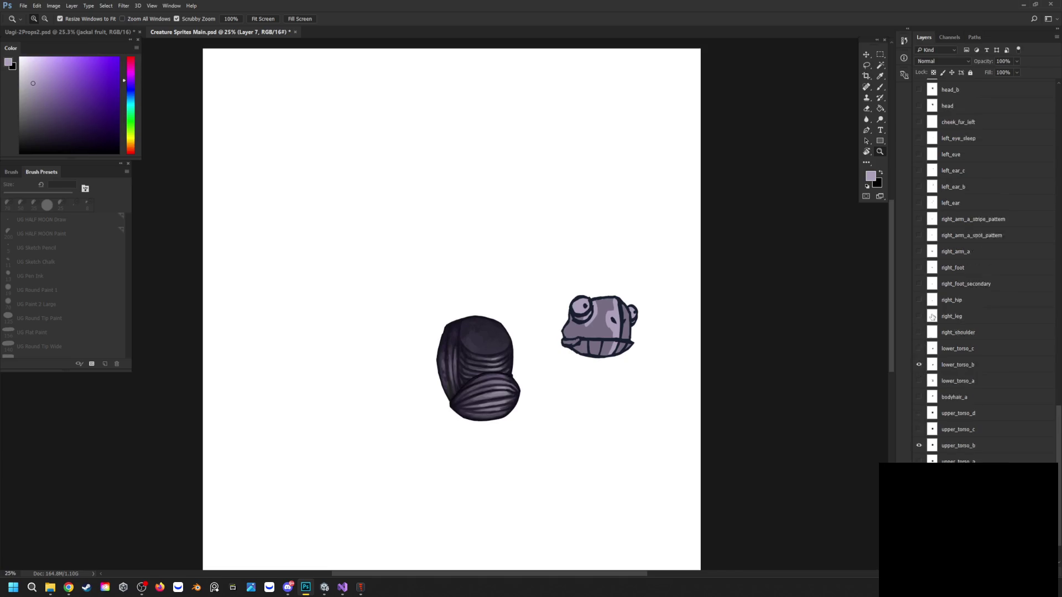
pyautogui.scroll(10, 935, 316)
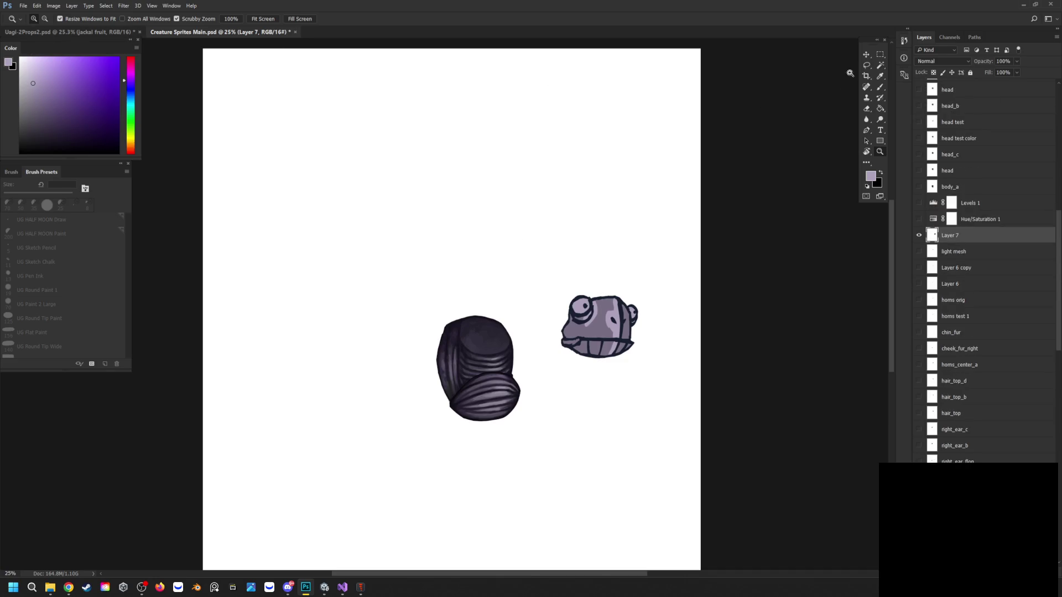
pyautogui.moveTo(607, 311)
pyautogui.mouseDown()
pyautogui.moveTo(523, 301)
pyautogui.moveTo(608, 311)
pyautogui.moveTo(496, 314)
pyautogui.moveTo(483, 332)
pyautogui.mouseUp()
pyautogui.click(866, 55)
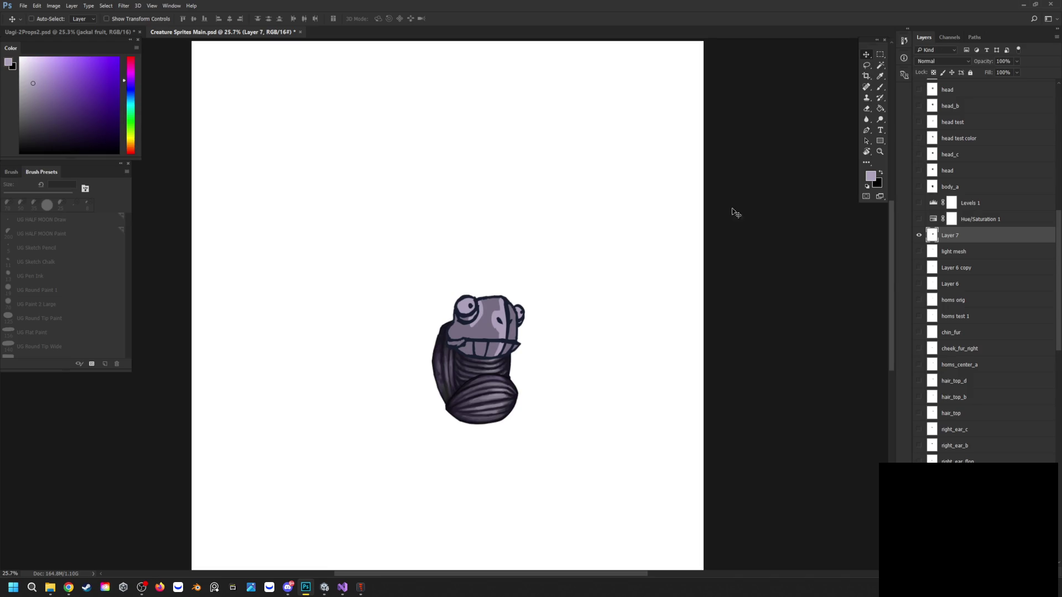
# Check Layer 7's head, set a 30 px brush, and sample dark navy from the drawing
pyautogui.scroll(-3, 949, 282)
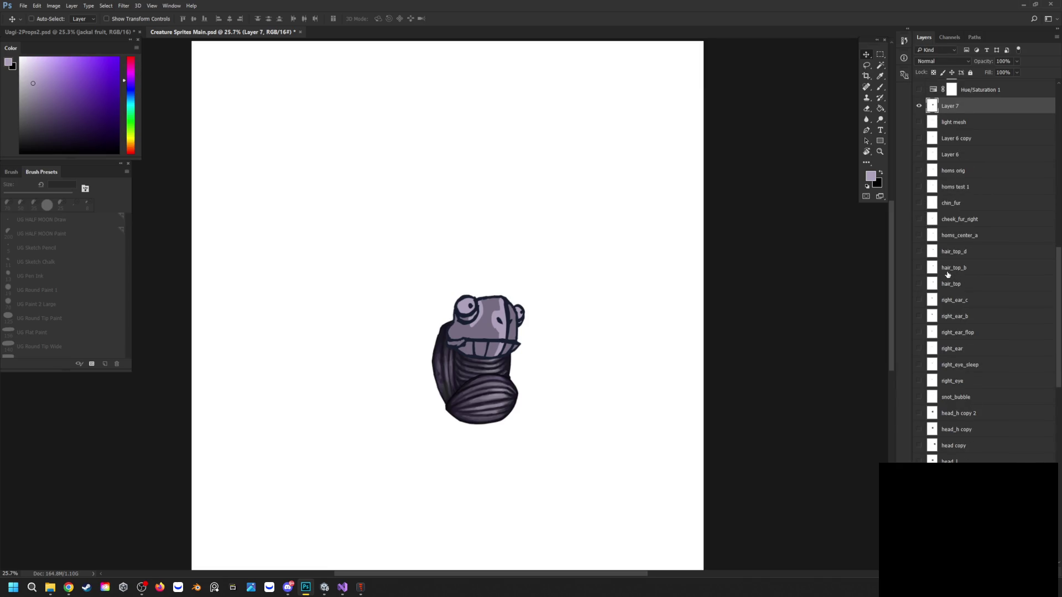
pyautogui.scroll(-2, 947, 275)
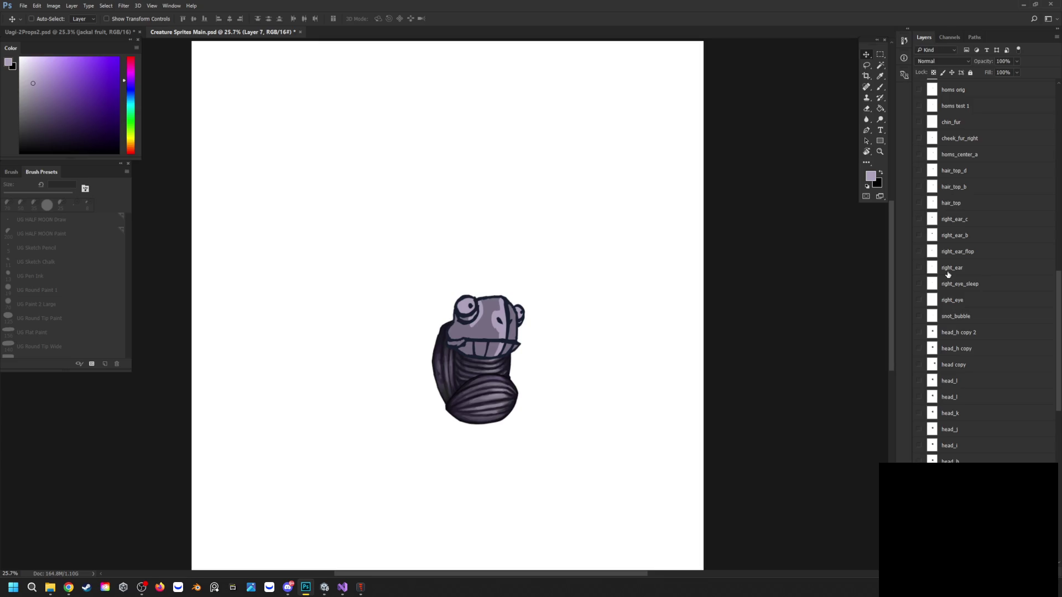
pyautogui.scroll(5, 979, 228)
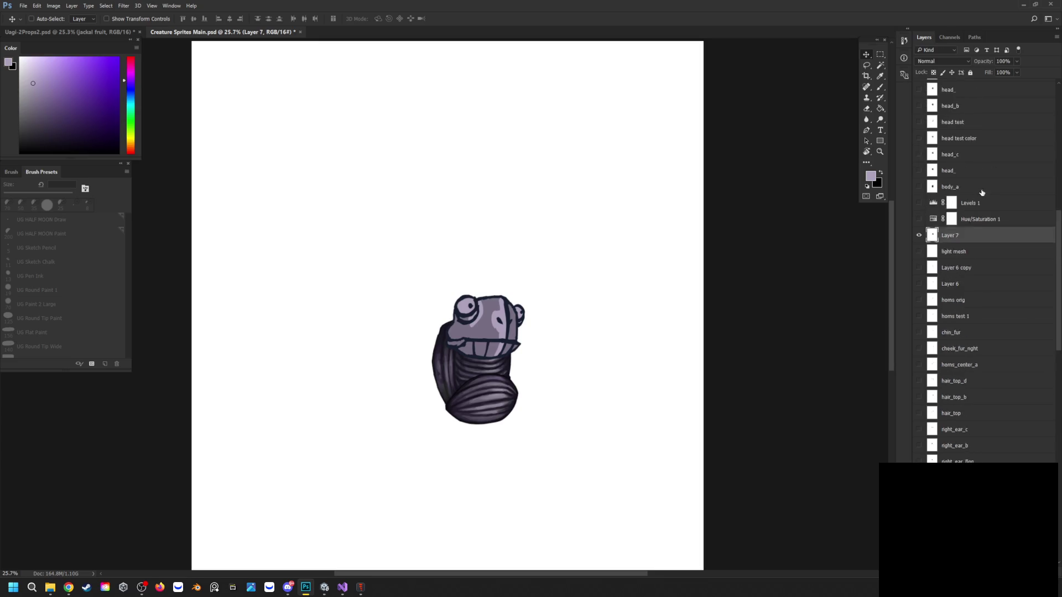
pyautogui.click(920, 252)
pyautogui.click(920, 253)
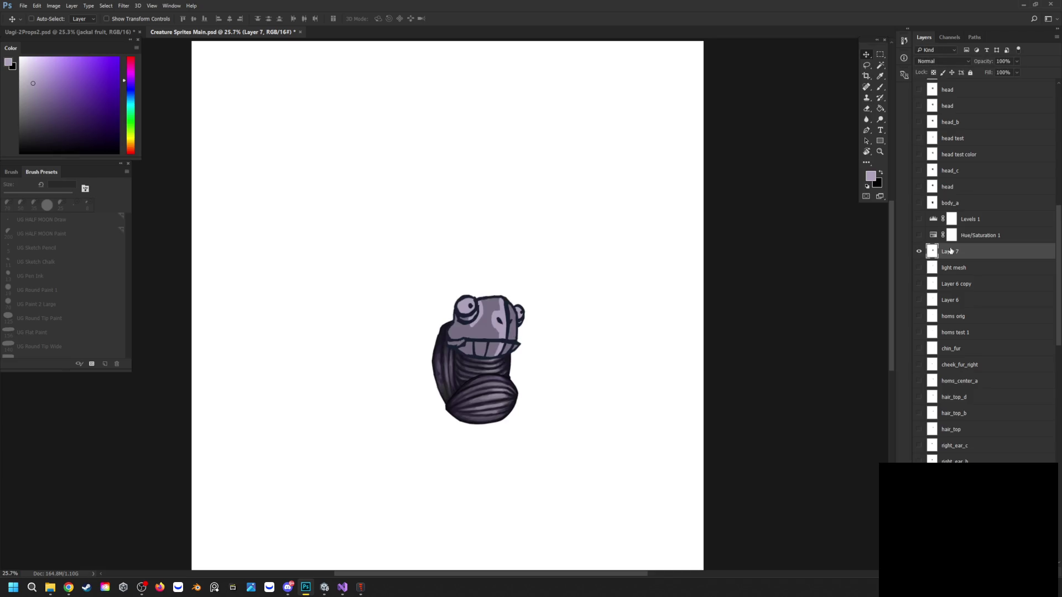
pyautogui.press('b')
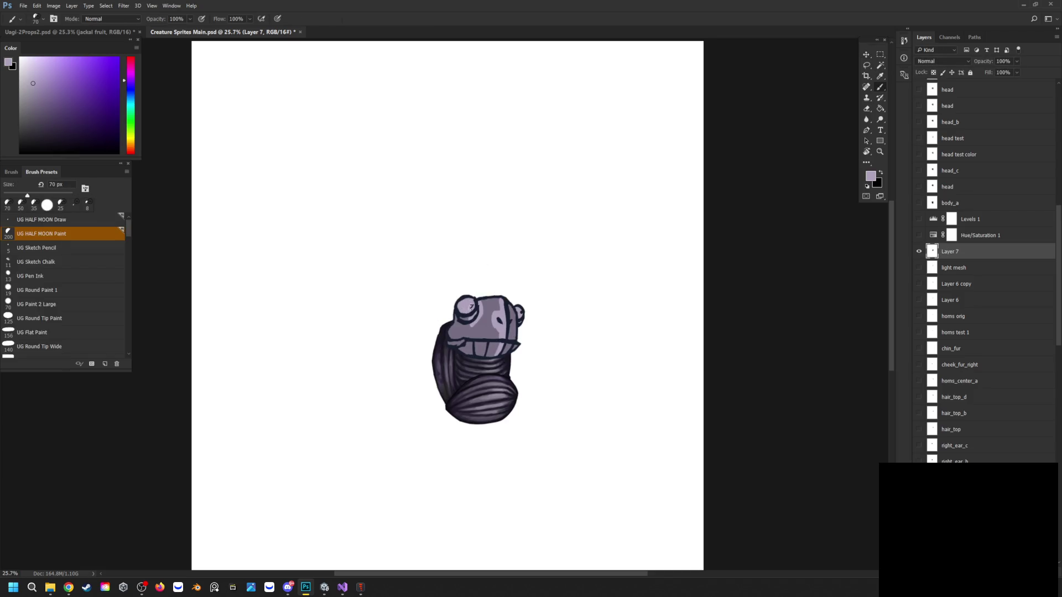
pyautogui.press('[')
pyautogui.press('[')
pyautogui.click(520, 313)
pyautogui.keyDown('alt'); pyautogui.click(477, 339); pyautogui.keyUp('alt')
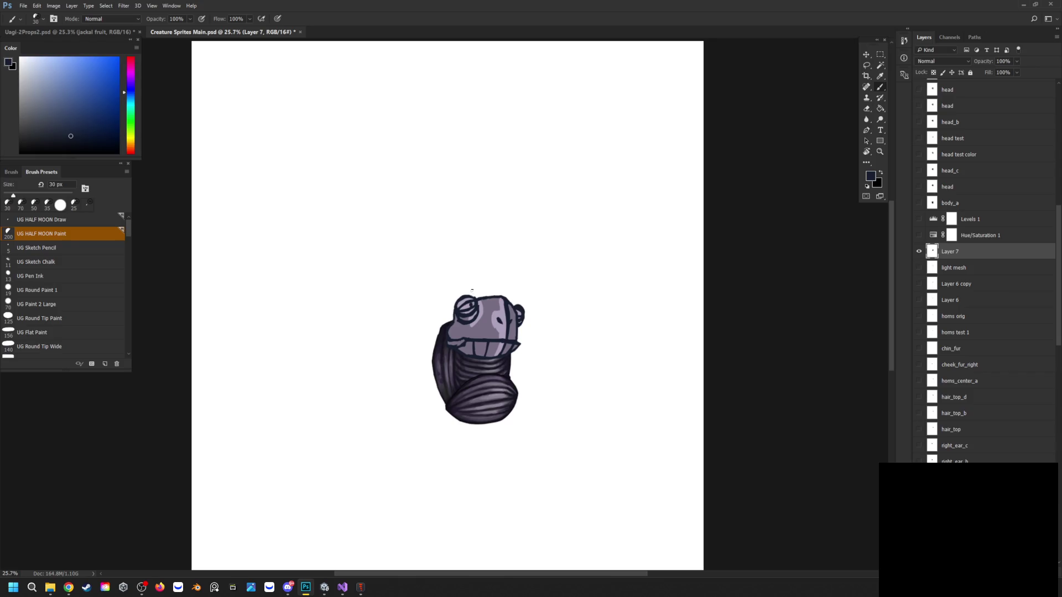
pyautogui.hotkey('ctrl', 'z')
pyautogui.scroll(-5, 928, 323)
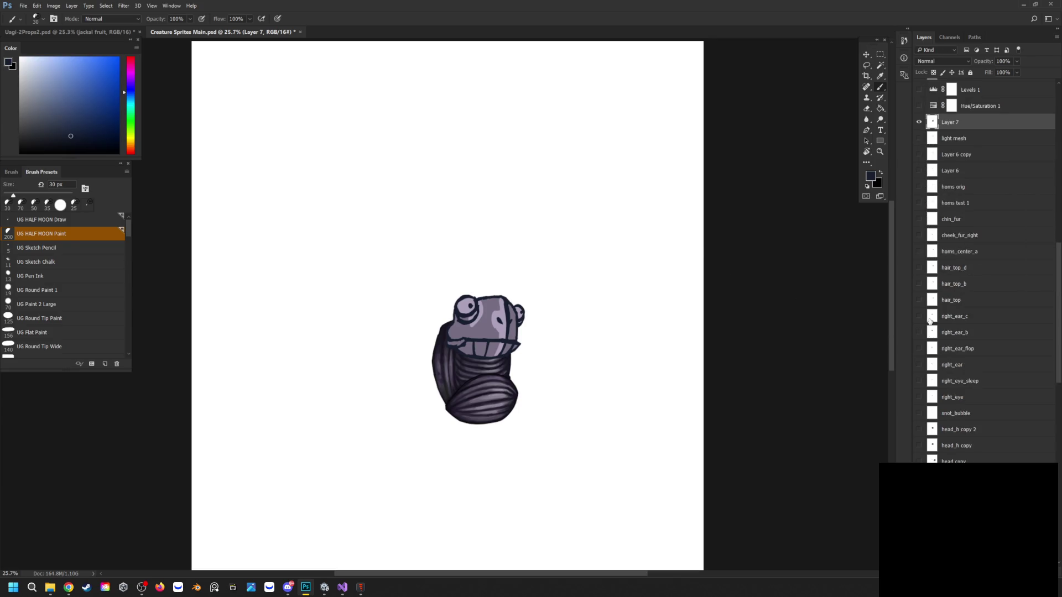
# Hide Layer 7 and compare head_h copy 2, head_l and head_k, leaving head_h shown
pyautogui.click(920, 106)
pyautogui.scroll(-3, 916, 318)
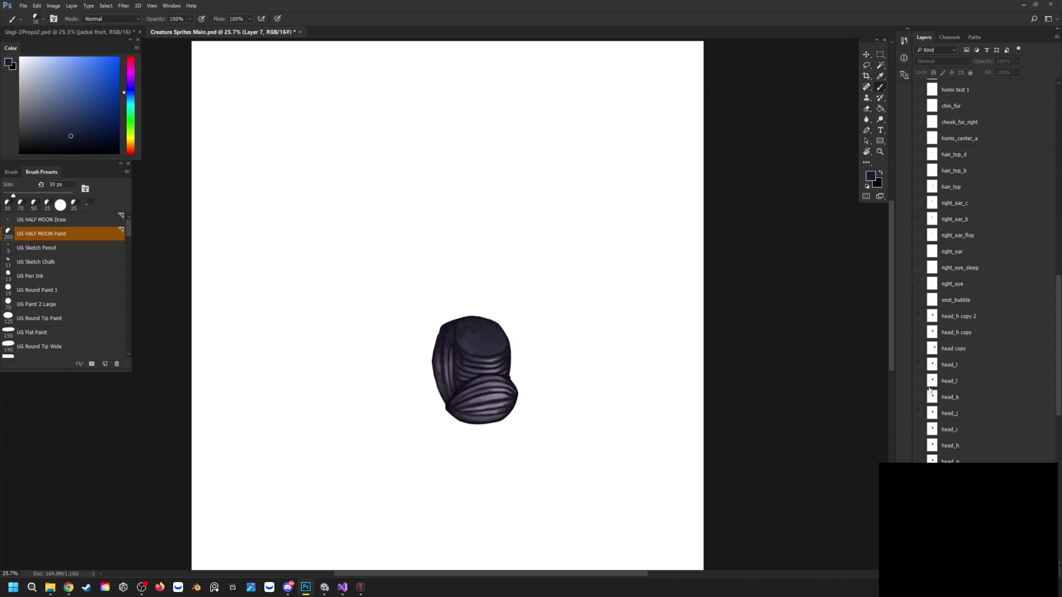
pyautogui.click(919, 316)
pyautogui.click(919, 317)
pyautogui.click(919, 381)
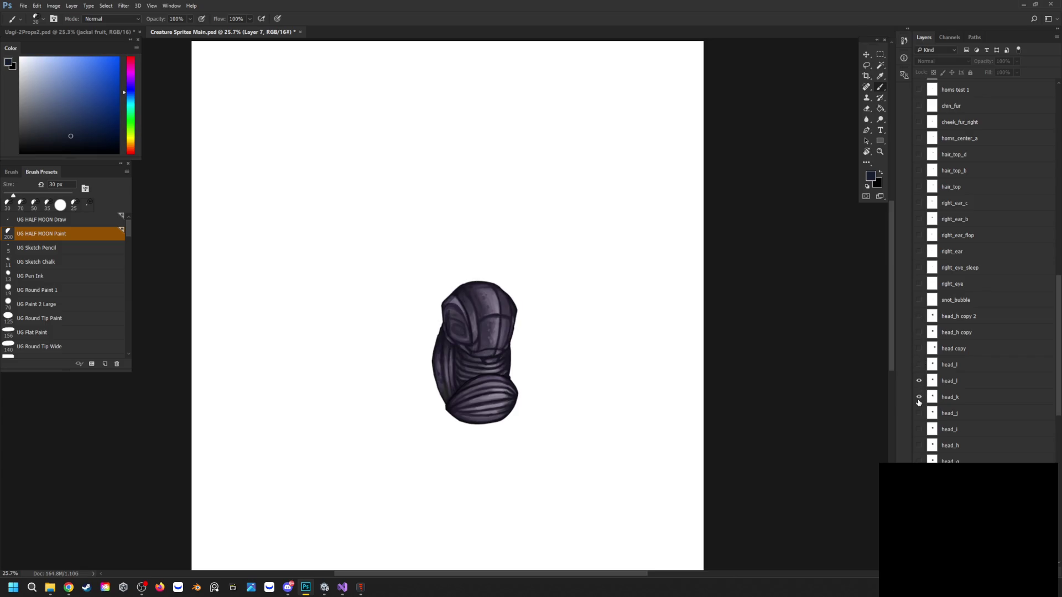
pyautogui.click(919, 381)
pyautogui.click(920, 395)
pyautogui.click(919, 445)
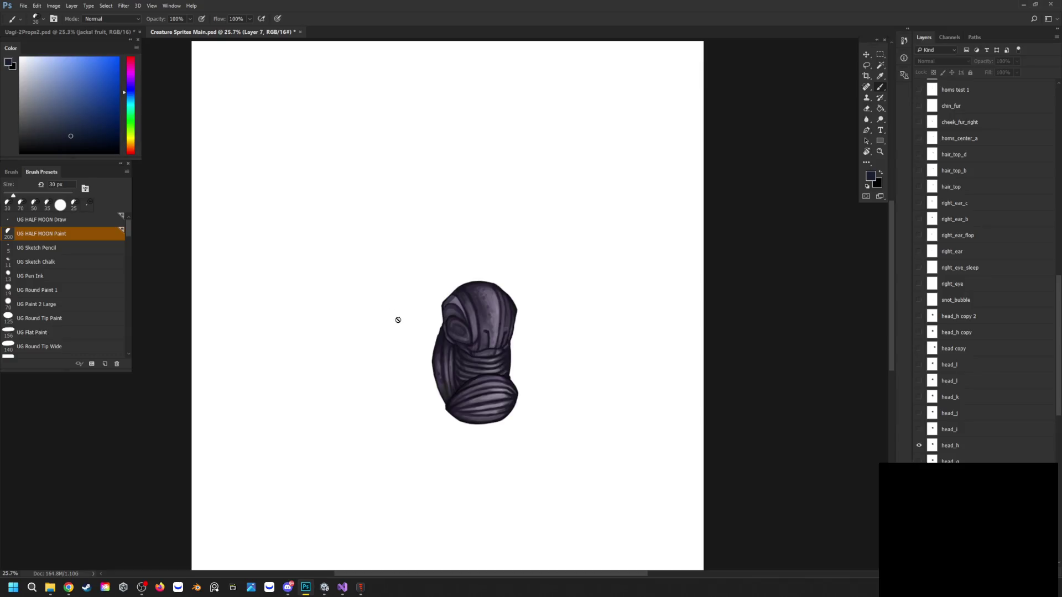
# Zoom to 33%, enable Levels 1, then run the game in Unity's play mode
pyautogui.click(880, 152)
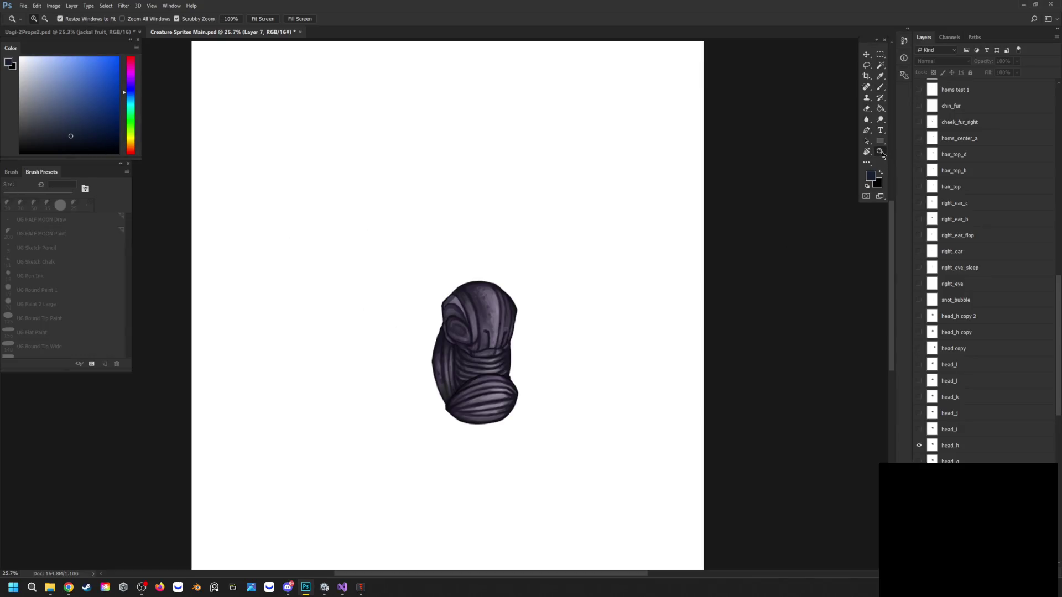
pyautogui.click(510, 281)
pyautogui.scroll(1, 961, 301)
pyautogui.scroll(5, 962, 277)
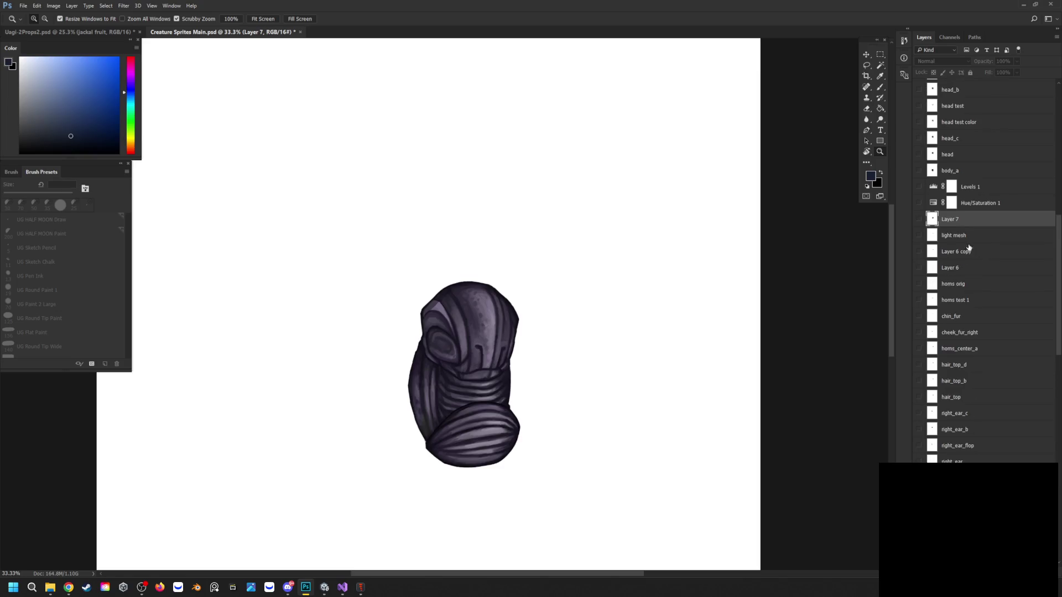
pyautogui.click(920, 186)
pyautogui.scroll(-2, 465, 273)
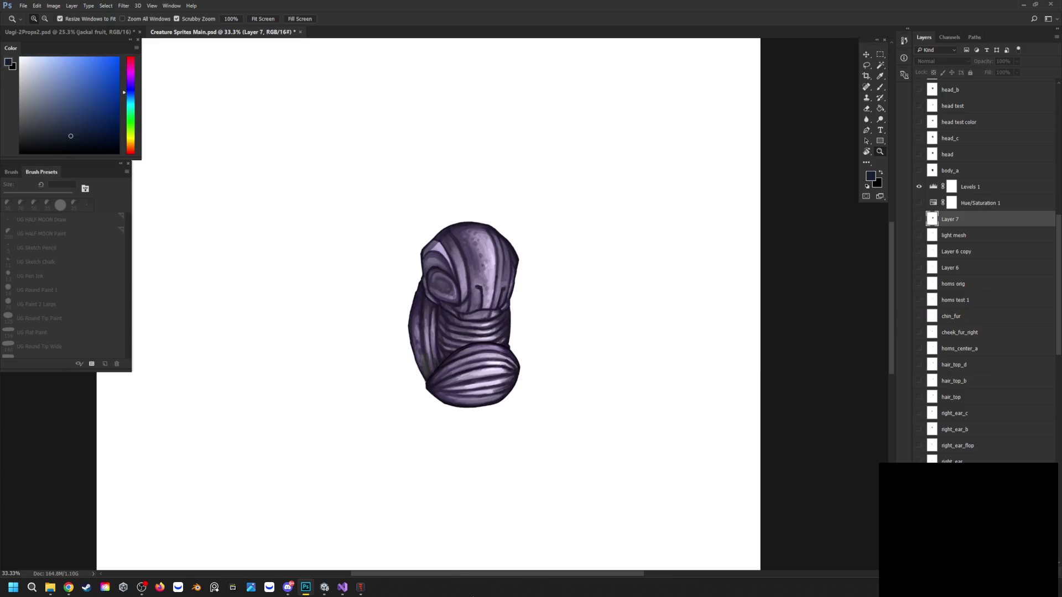
pyautogui.click(328, 590)
pyautogui.click(517, 26)
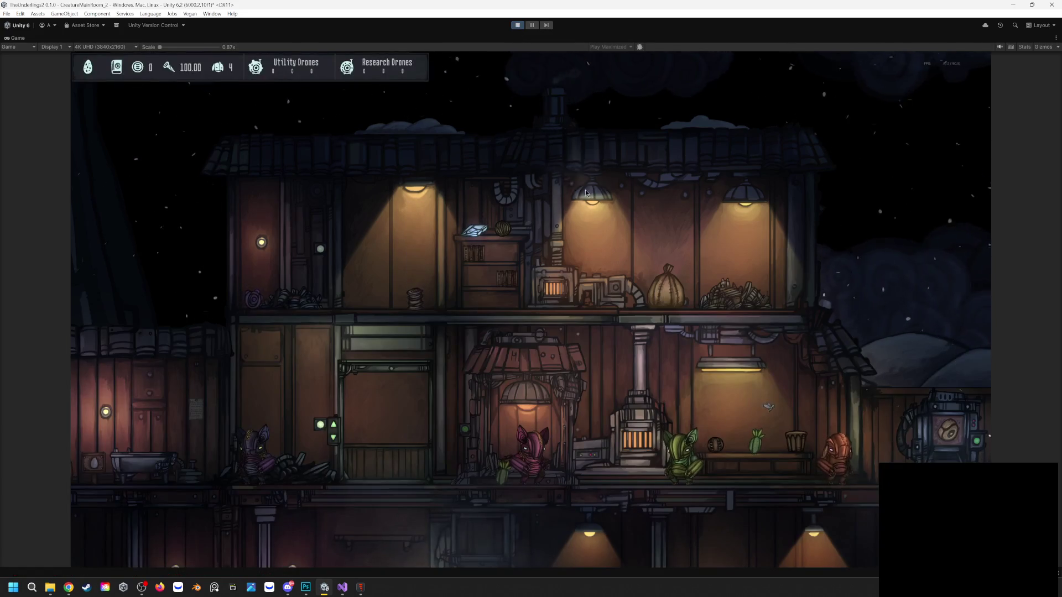
# Carry the orange creature up by elevator, then walk right through the room
pyautogui.moveTo(824, 459)
pyautogui.mouseDown()
pyautogui.moveTo(764, 365)
pyautogui.moveTo(725, 258)
pyautogui.moveTo(708, 256)
pyautogui.moveTo(554, 272)
pyautogui.moveTo(393, 447)
pyautogui.mouseUp()
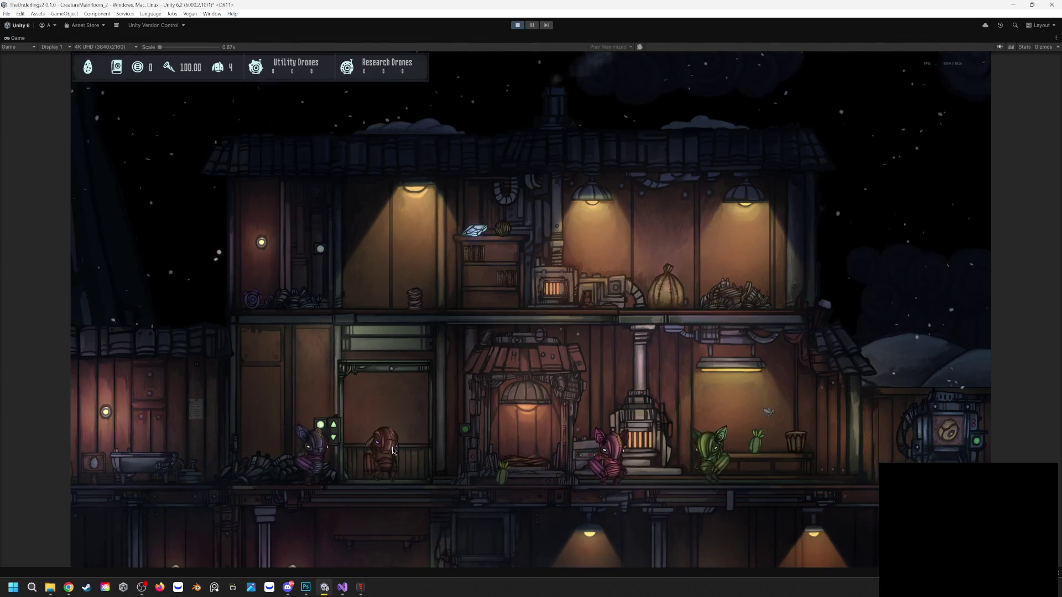
pyautogui.click(333, 425)
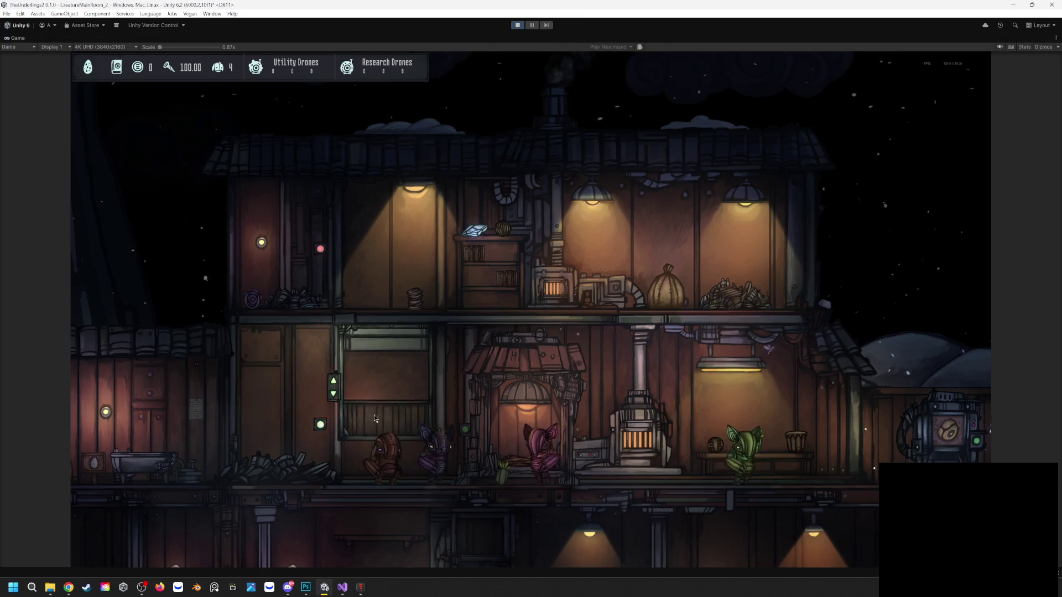
pyautogui.press('d')
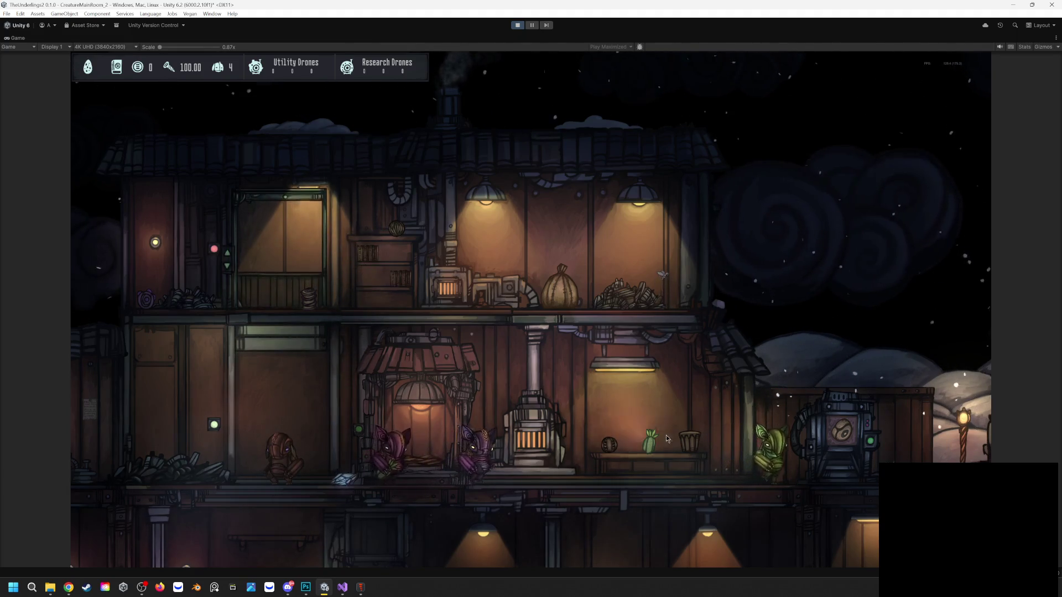
pyautogui.press('d')
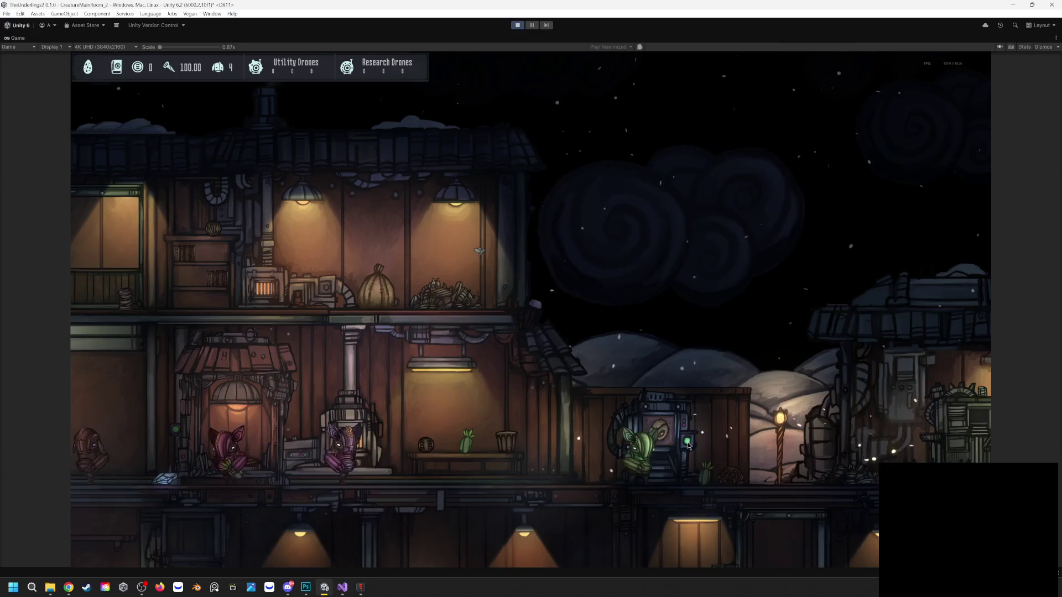
pyautogui.press('d')
pyautogui.press('d')
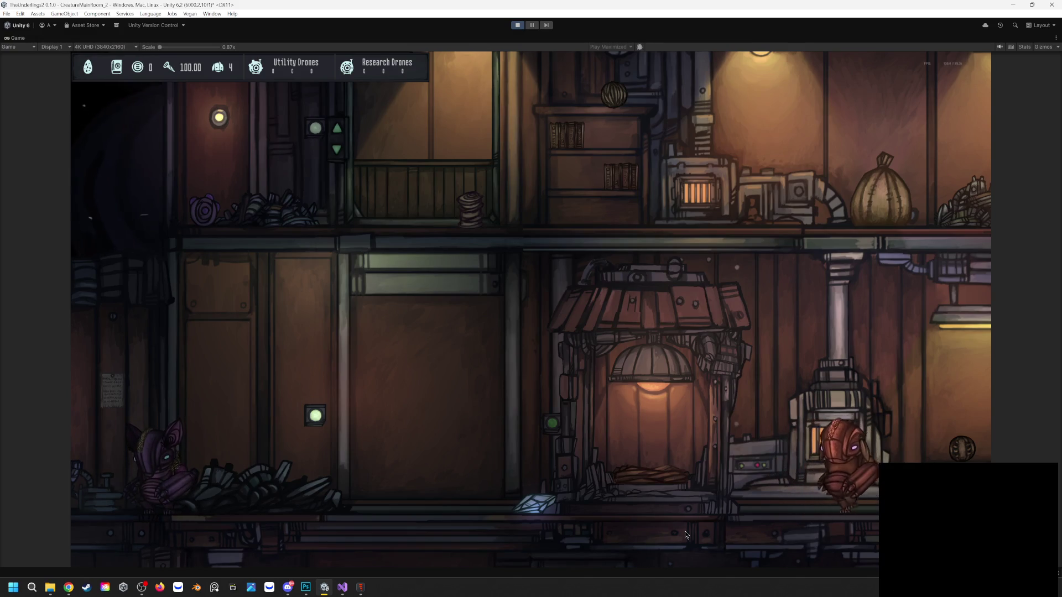
# Scroll the game camera up to view the upper floor above the furnace room
pyautogui.scroll(2, 726, 402)
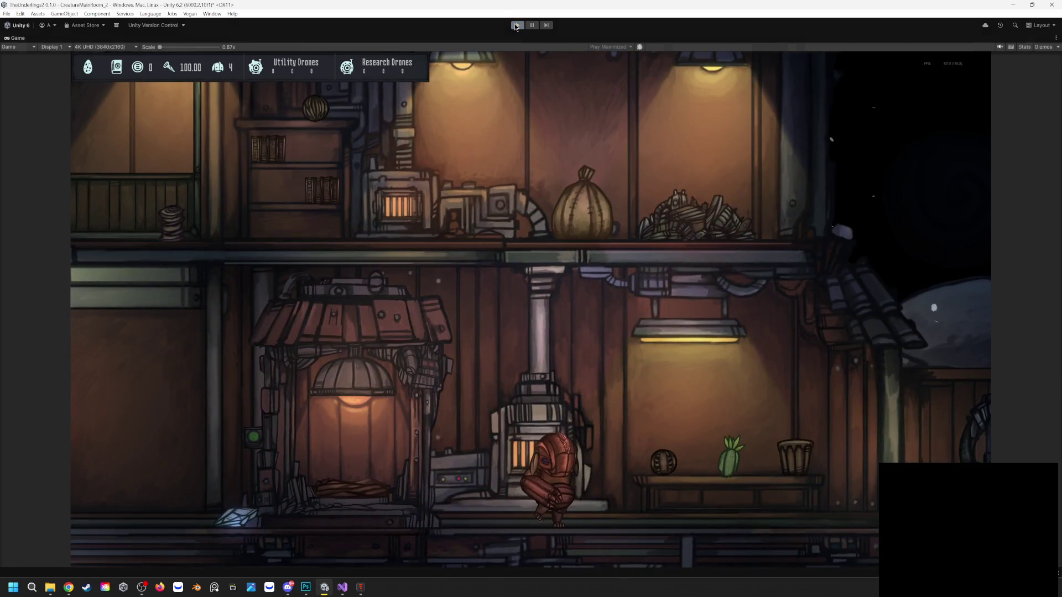
# Stop play mode, restore the Unity window, and minimize Photoshop and Spine Pro
pyautogui.click(517, 25)
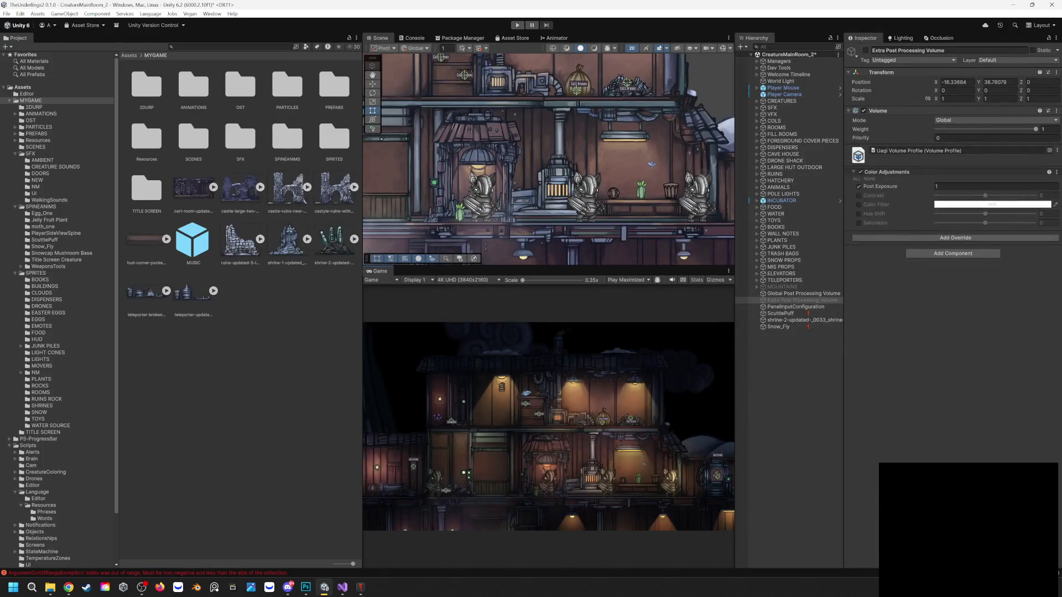
pyautogui.doubleClick(275, 6)
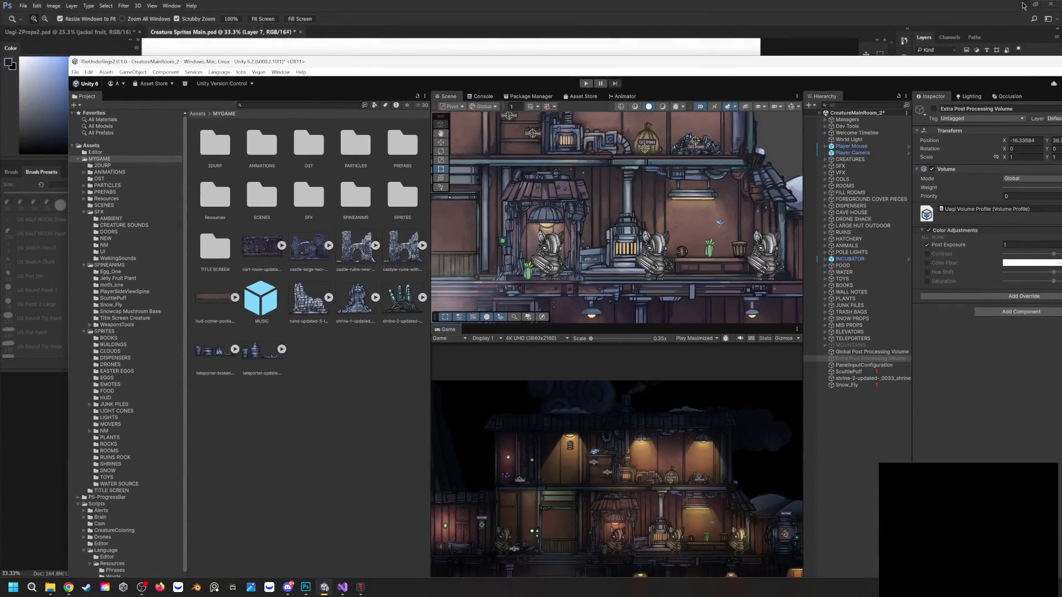
pyautogui.click(1023, 5)
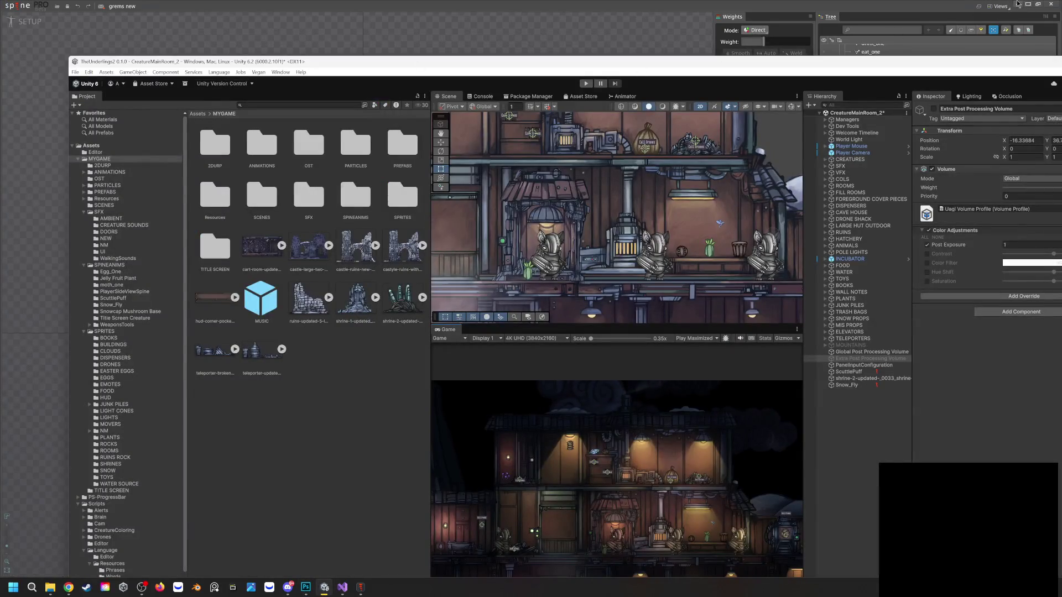
pyautogui.click(1020, 5)
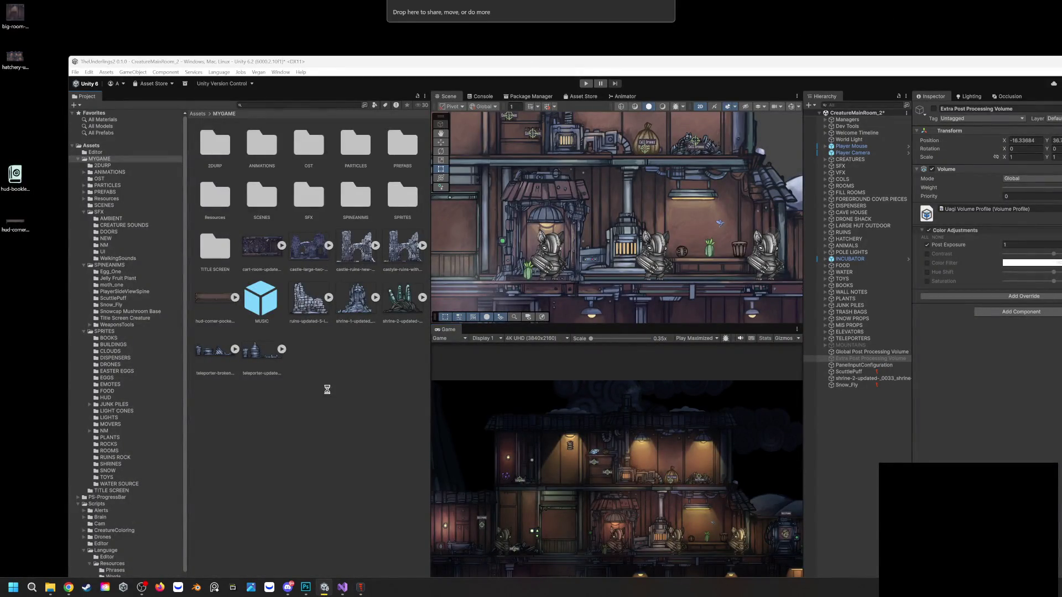
# Set the updated hatchery texture to Sprite (2D and UI) with Single sprite mode
pyautogui.click(208, 303)
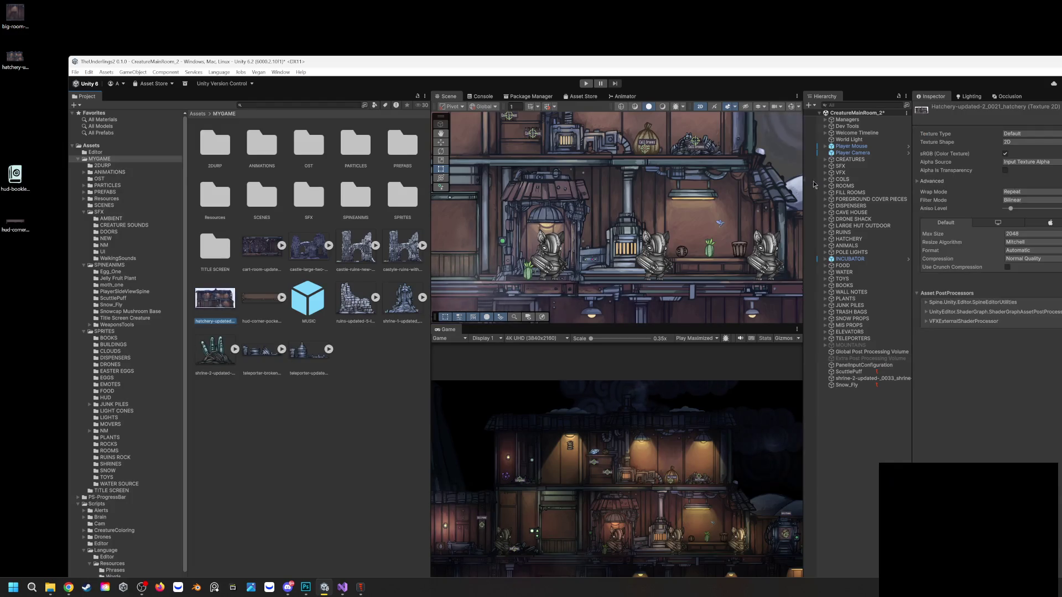
pyautogui.click(1025, 135)
pyautogui.click(1028, 172)
pyautogui.click(1019, 155)
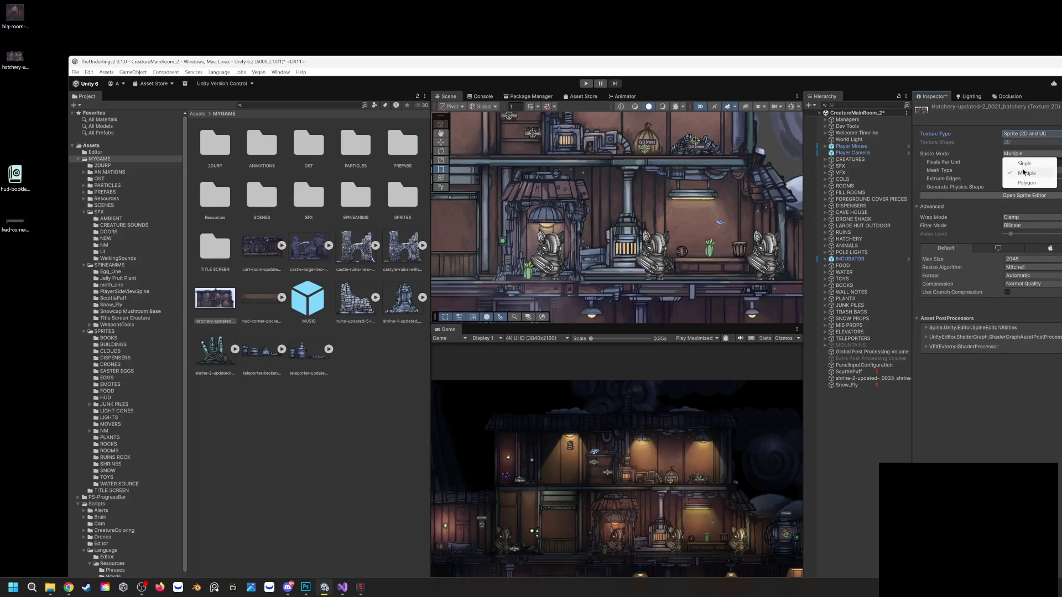
pyautogui.click(1024, 163)
pyautogui.moveTo(943, 76); pyautogui.dragTo(873, 83)
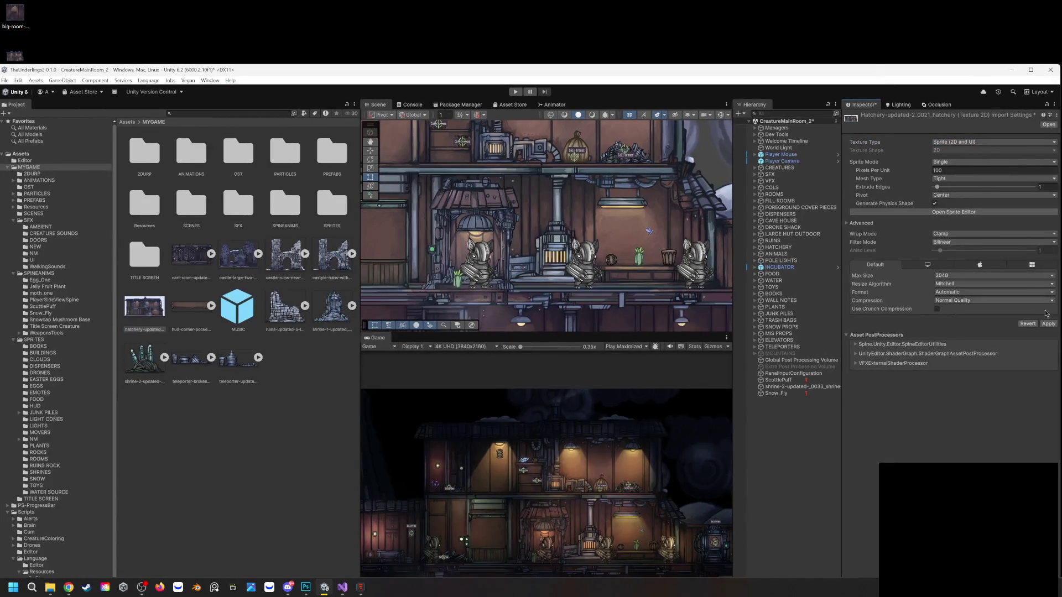
pyautogui.moveTo(539, 74)
pyautogui.mouseDown()
pyautogui.moveTo(686, 75)
pyautogui.moveTo(593, 65)
pyautogui.mouseUp()
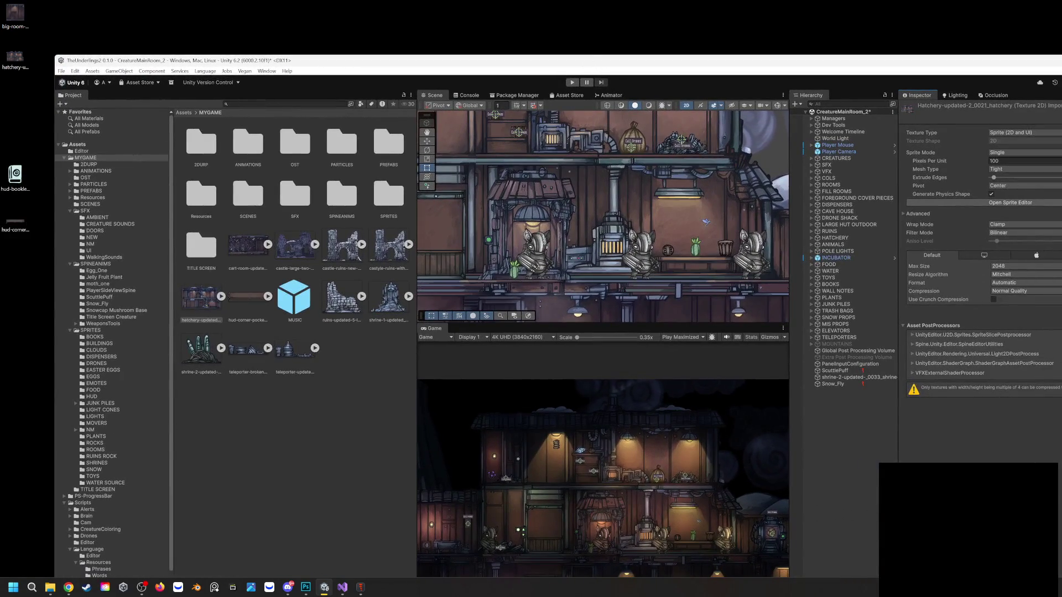
# Make the rock cluster a Single sprite, apply, and drag the big room PNG into MYGAME
pyautogui.click(336, 308)
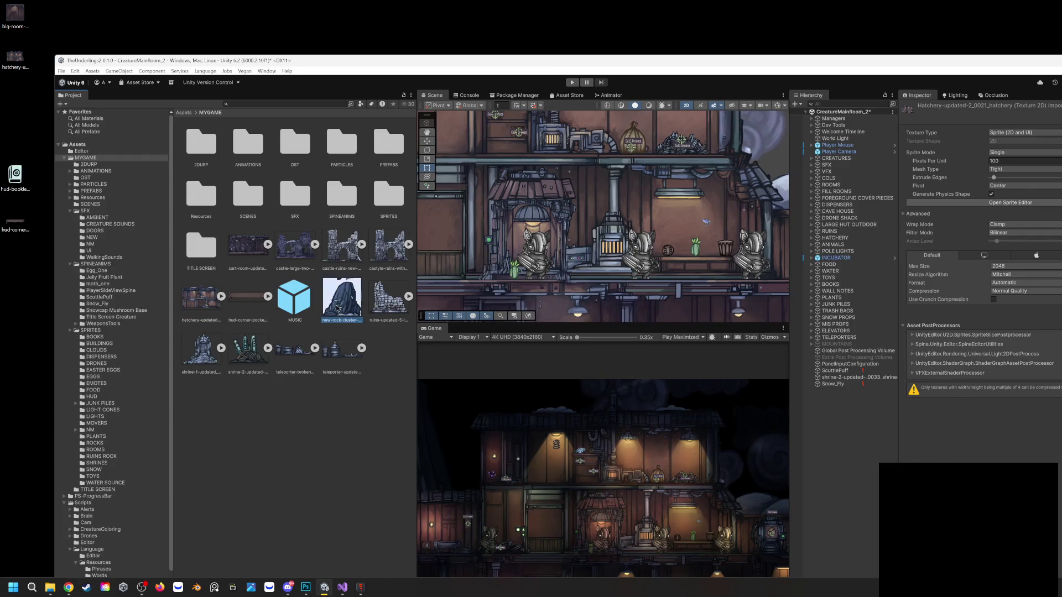
pyautogui.click(1022, 133)
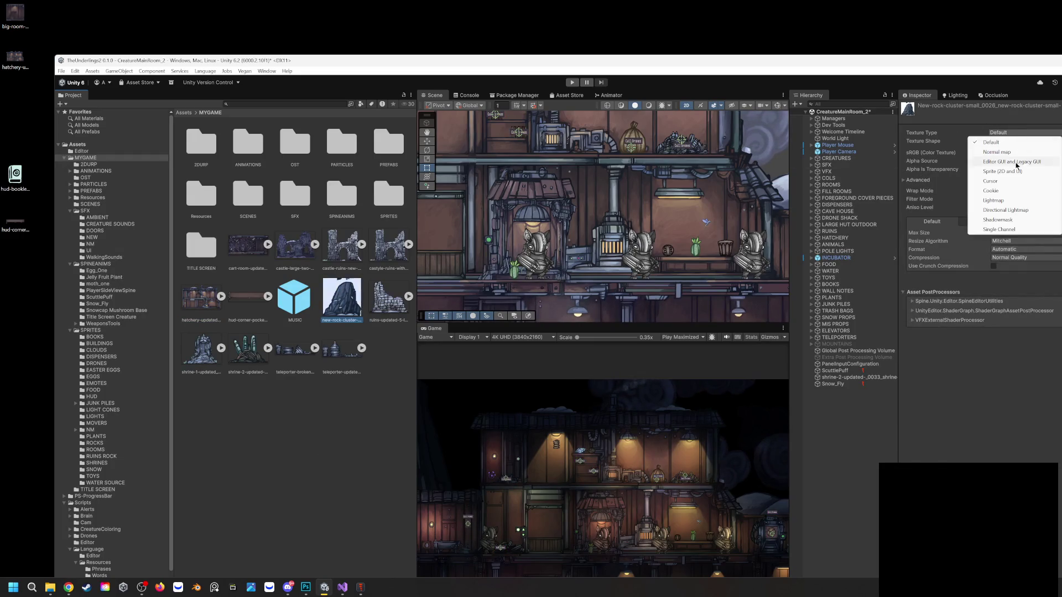
pyautogui.click(1014, 172)
pyautogui.click(1011, 154)
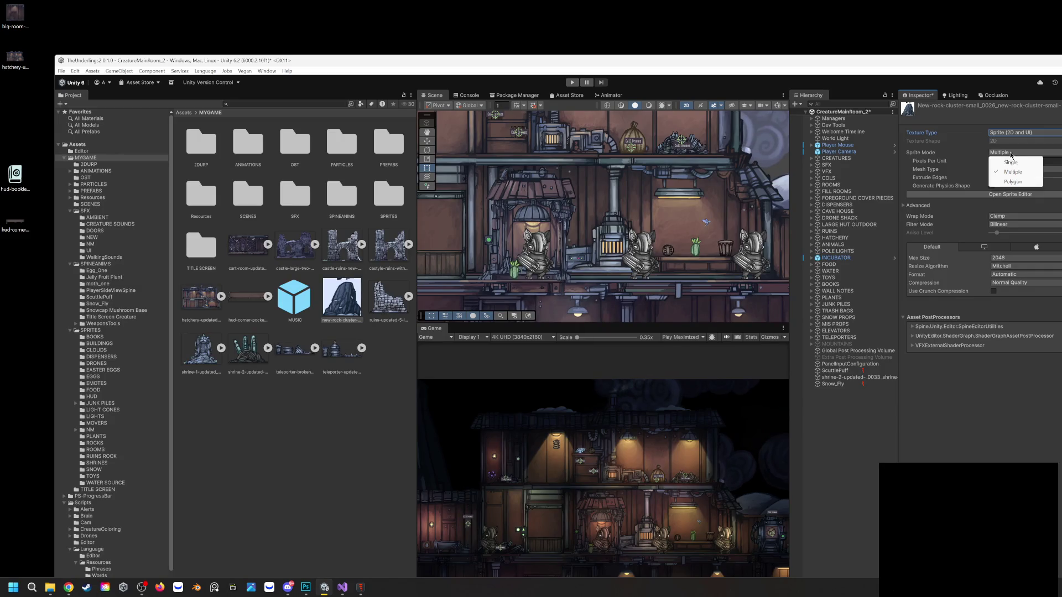
pyautogui.click(1013, 163)
pyautogui.moveTo(959, 61); pyautogui.dragTo(908, 61)
pyautogui.click(1055, 316)
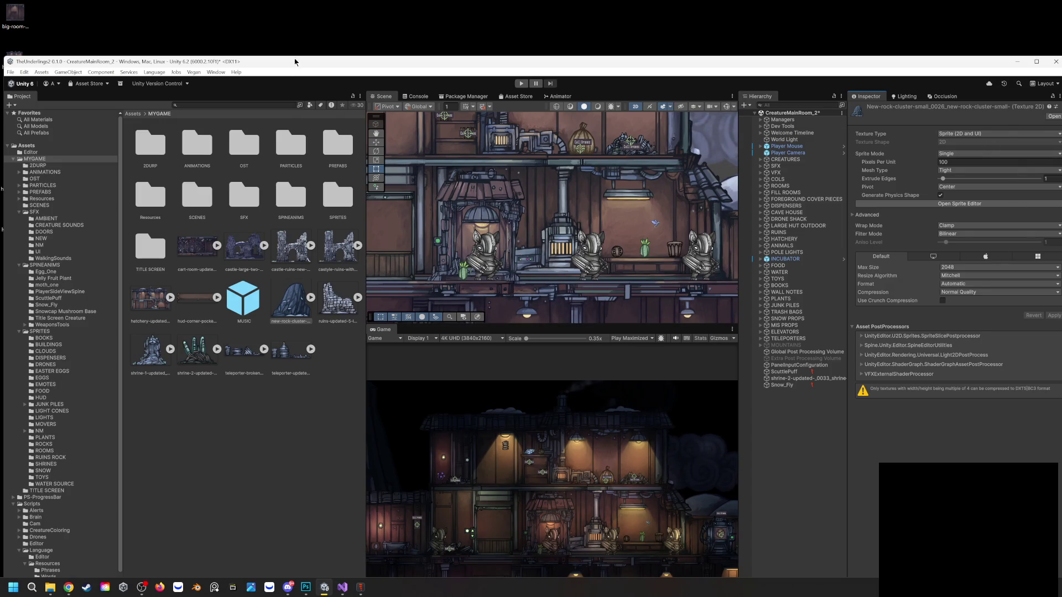
pyautogui.moveTo(327, 67); pyautogui.dragTo(375, 73)
pyautogui.moveTo(19, 18)
pyautogui.mouseDown()
pyautogui.moveTo(259, 393)
pyautogui.moveTo(317, 432)
pyautogui.moveTo(311, 299)
pyautogui.mouseUp()
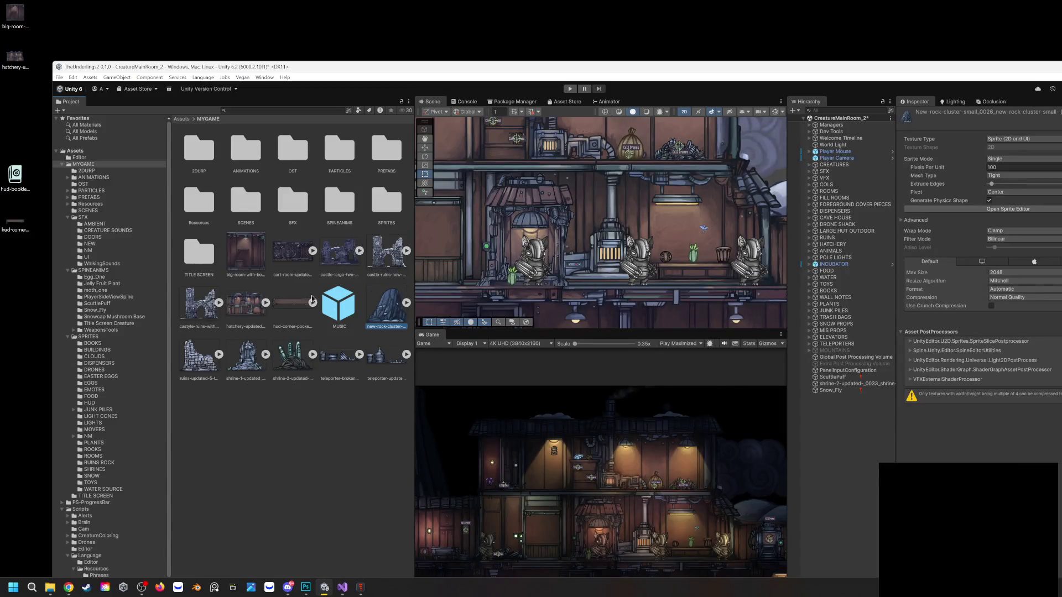
# Make the big room texture a Sprite (2D and UI) and apply the import change
pyautogui.click(243, 258)
pyautogui.click(1000, 139)
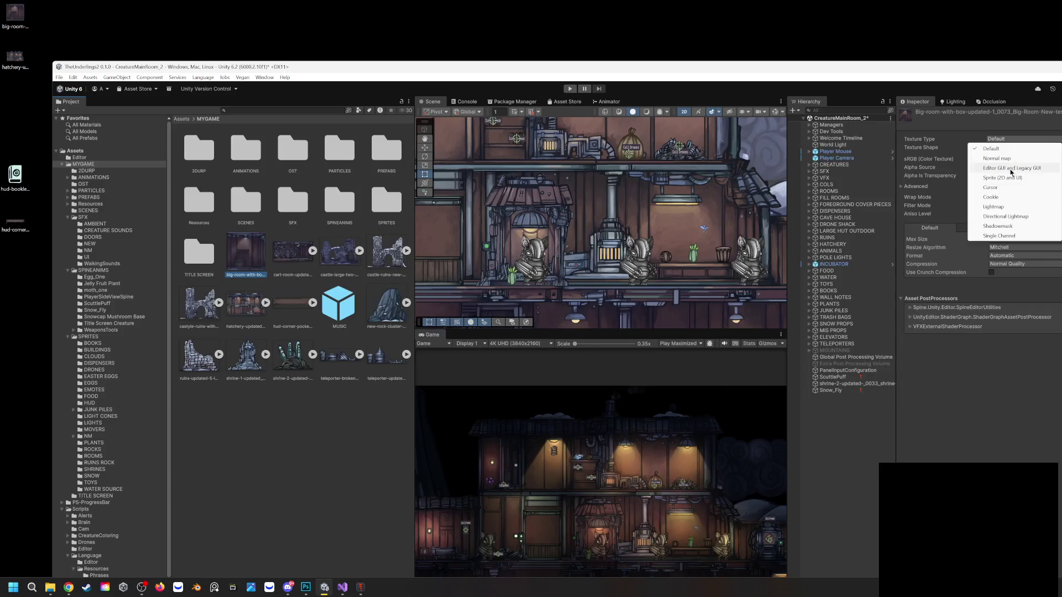
pyautogui.click(1012, 178)
pyautogui.click(1009, 161)
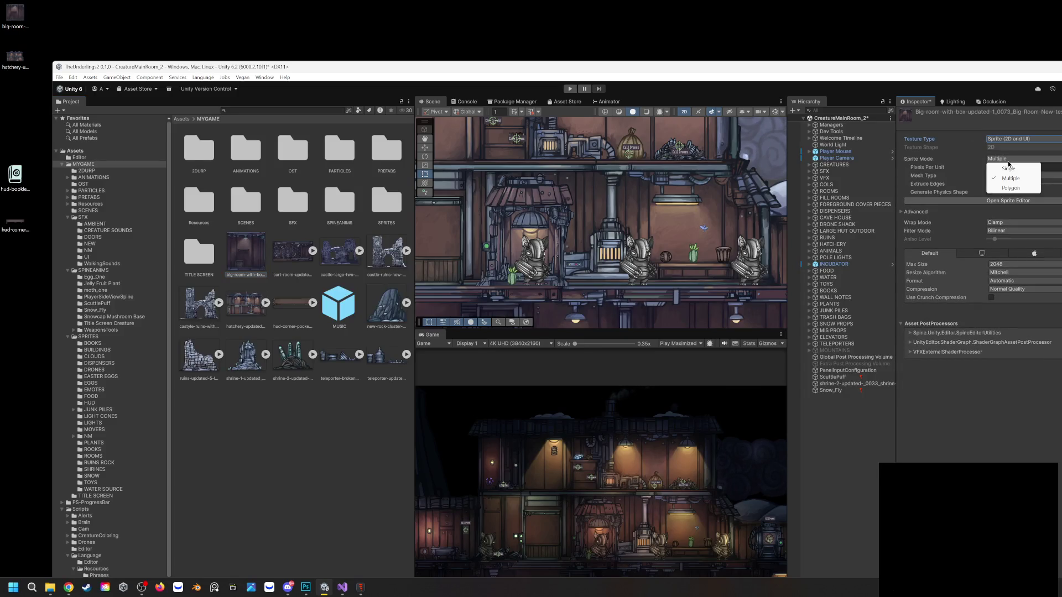
pyautogui.click(971, 171)
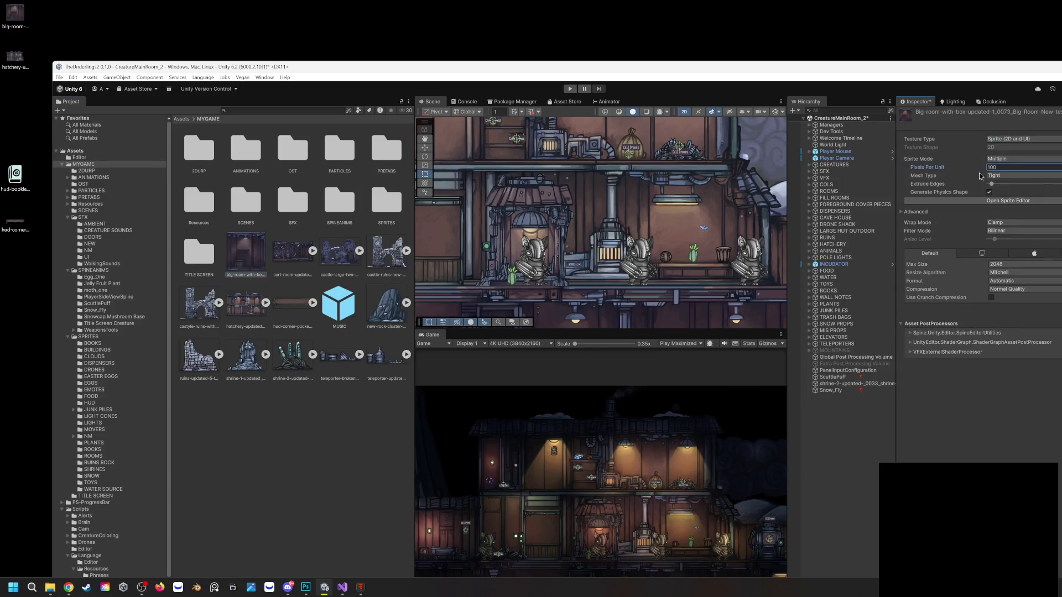
pyautogui.click(300, 256)
pyautogui.click(605, 370)
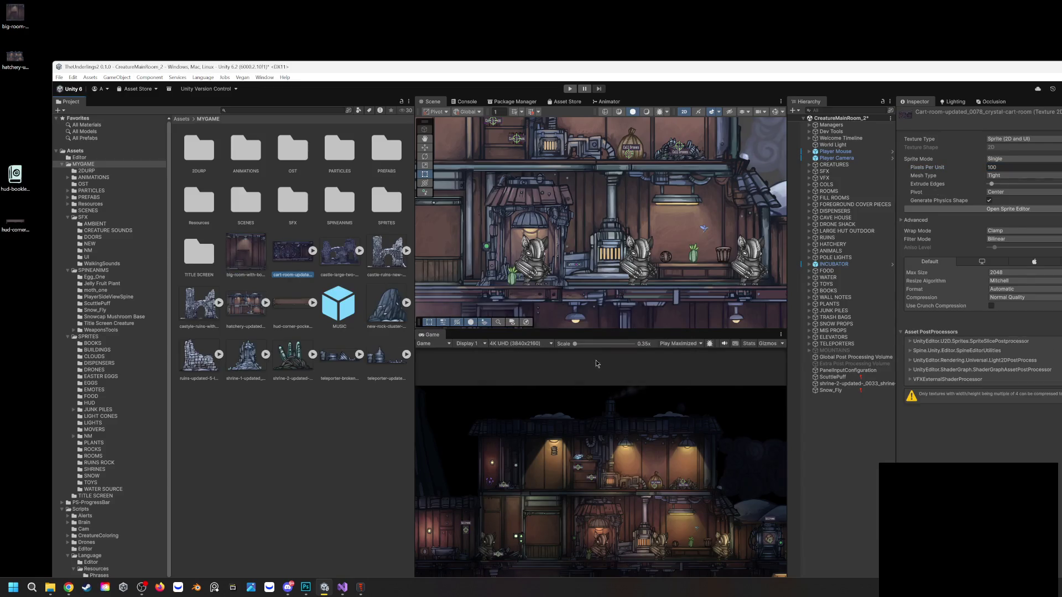
# Set the big room texture's Sprite Mode to Single and maximize the Unity editor
pyautogui.click(250, 257)
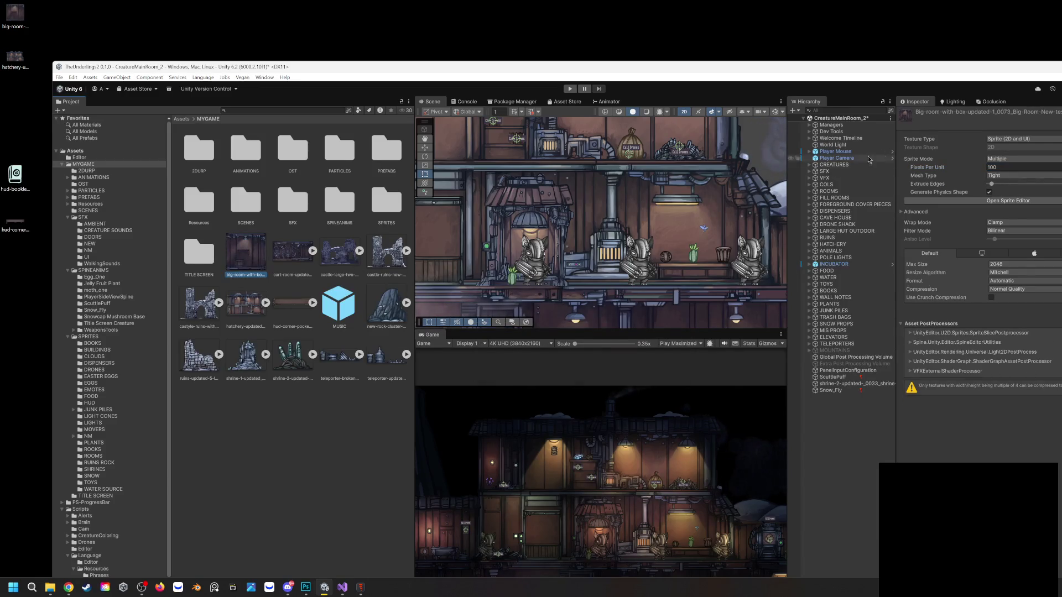
pyautogui.click(1003, 160)
pyautogui.click(1007, 169)
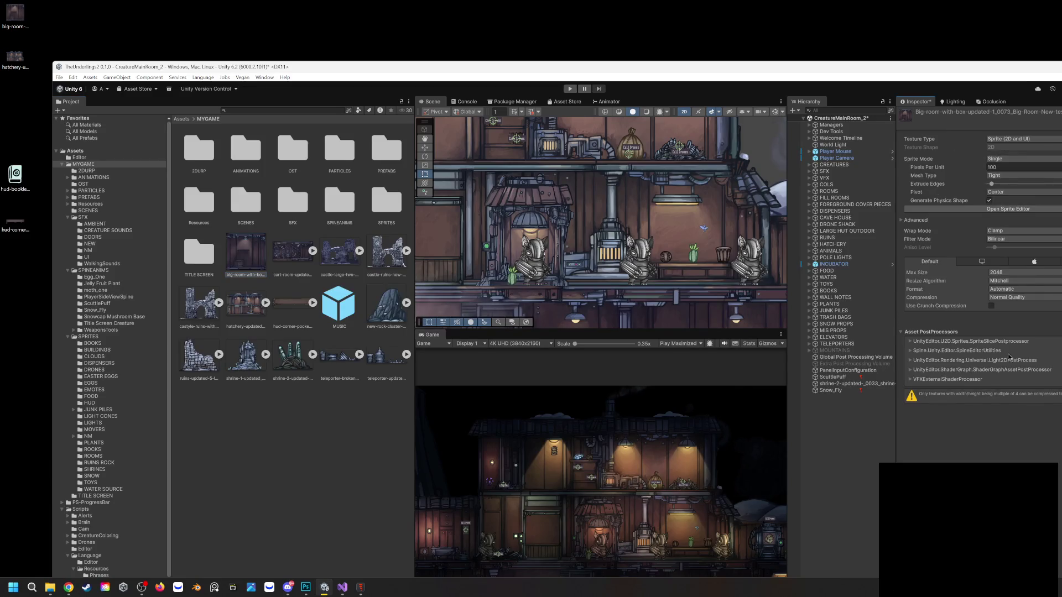
pyautogui.moveTo(935, 71); pyautogui.dragTo(870, 78)
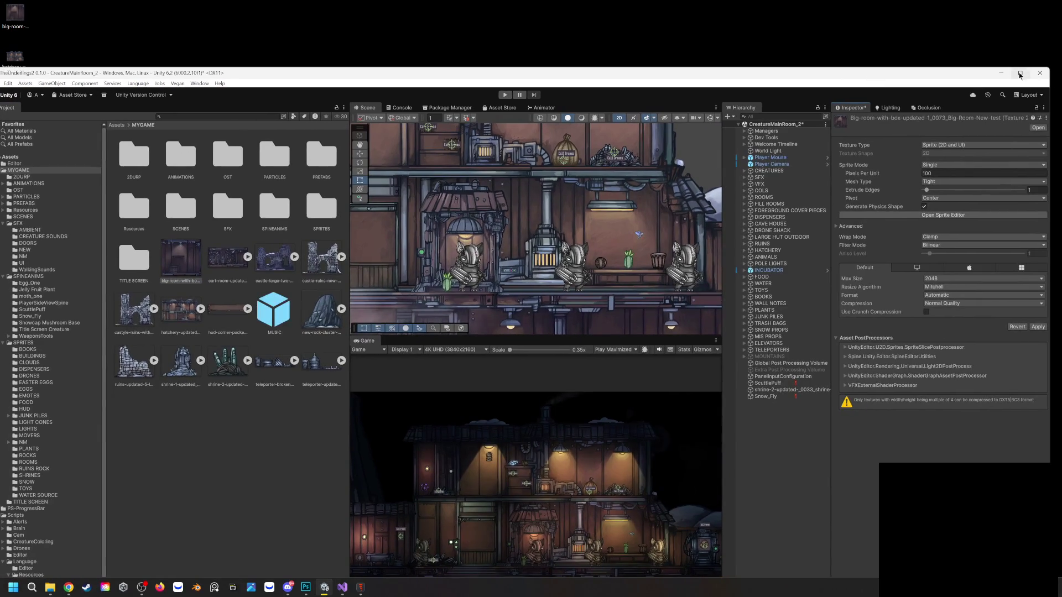
pyautogui.click(1019, 74)
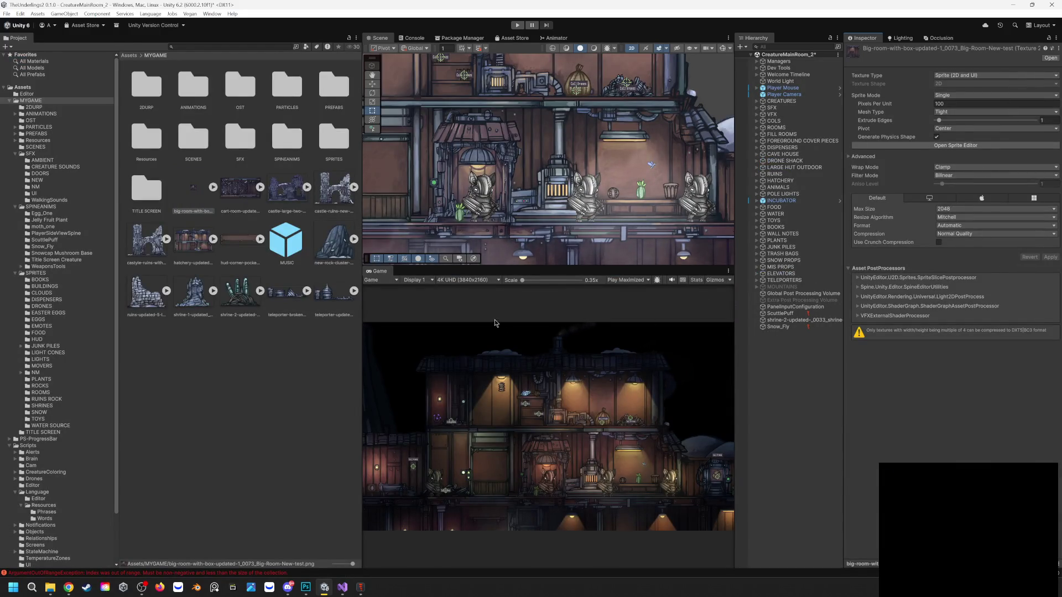
pyautogui.moveTo(584, 119); pyautogui.dragTo(599, 181)
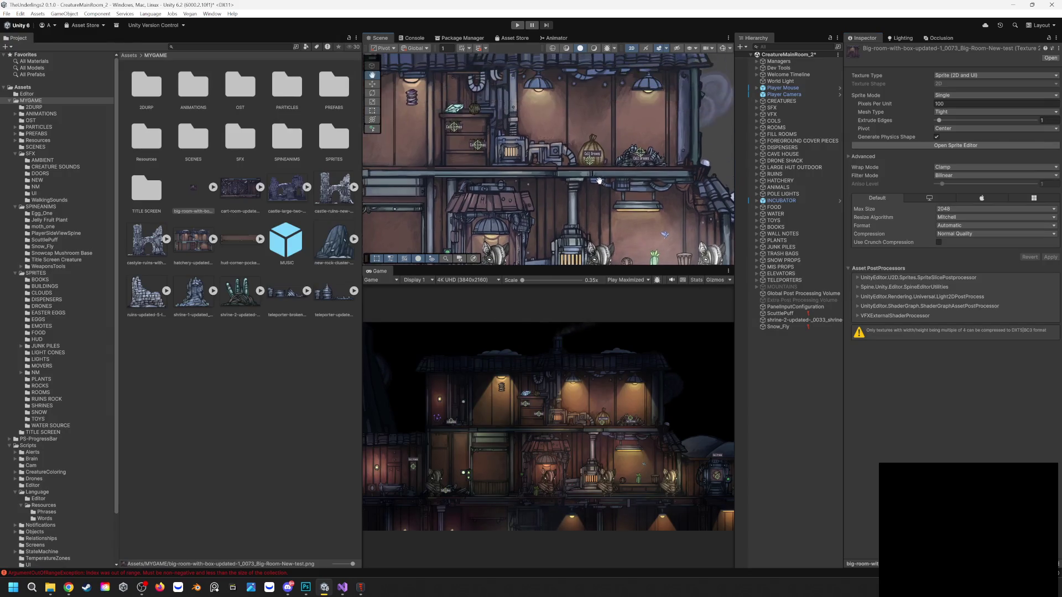
pyautogui.click(579, 118)
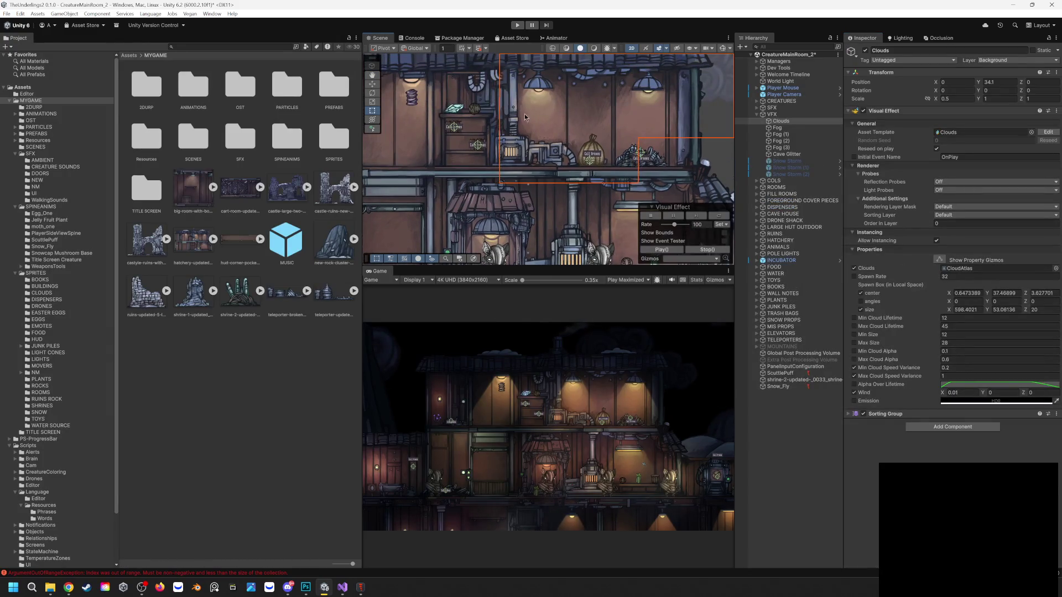
pyautogui.click(485, 111)
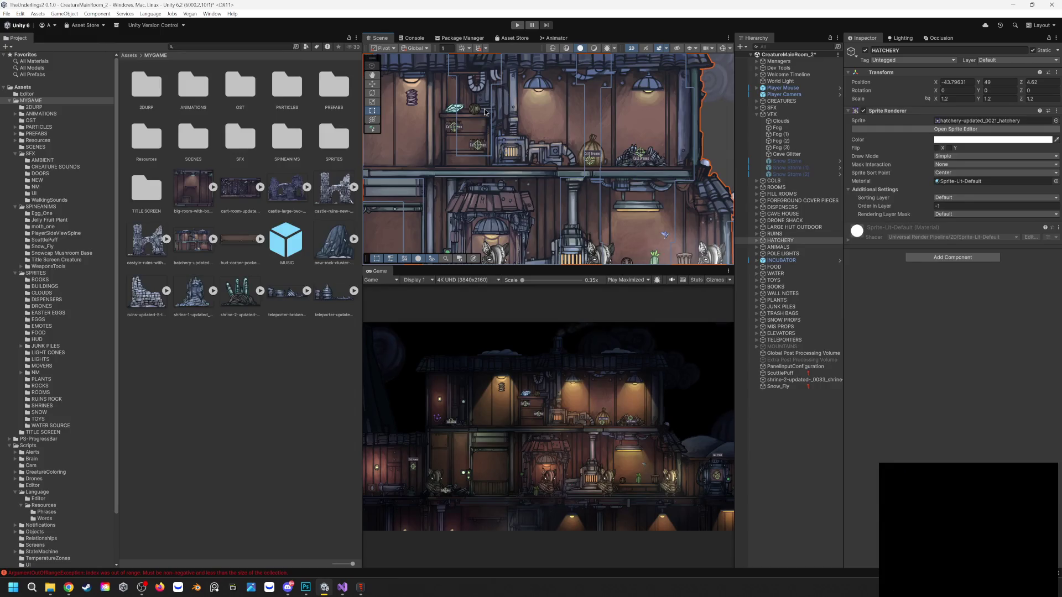
pyautogui.click(780, 241)
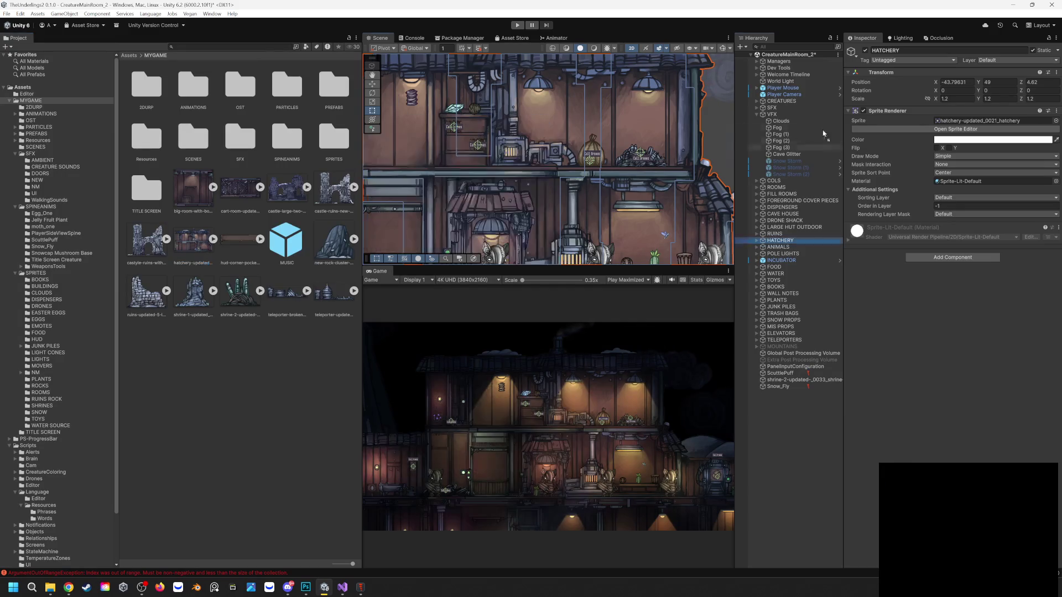
pyautogui.moveTo(971, 125); pyautogui.dragTo(971, 125)
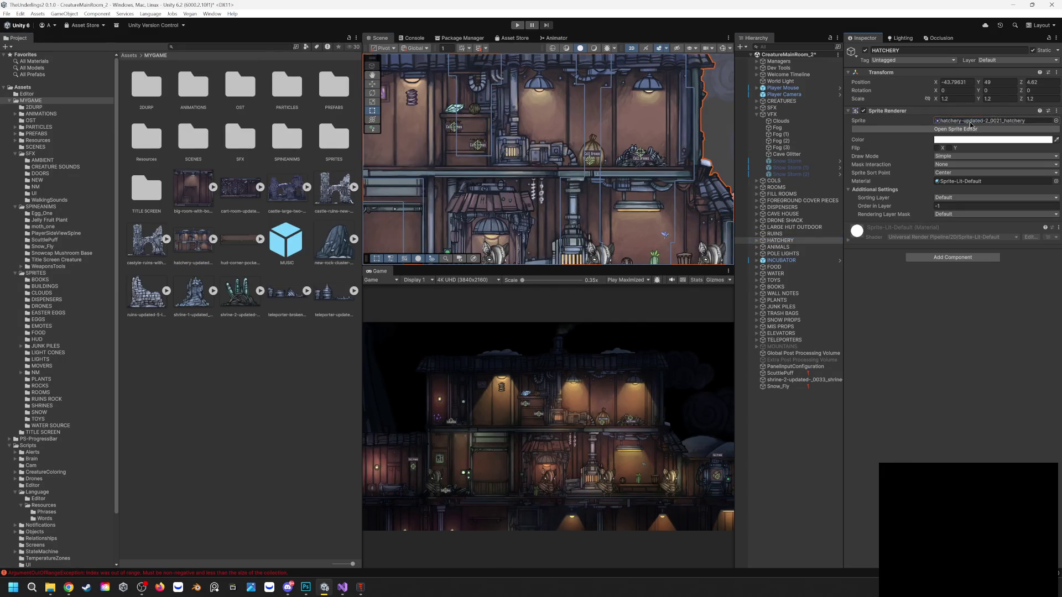
pyautogui.scroll(-2, 481, 169)
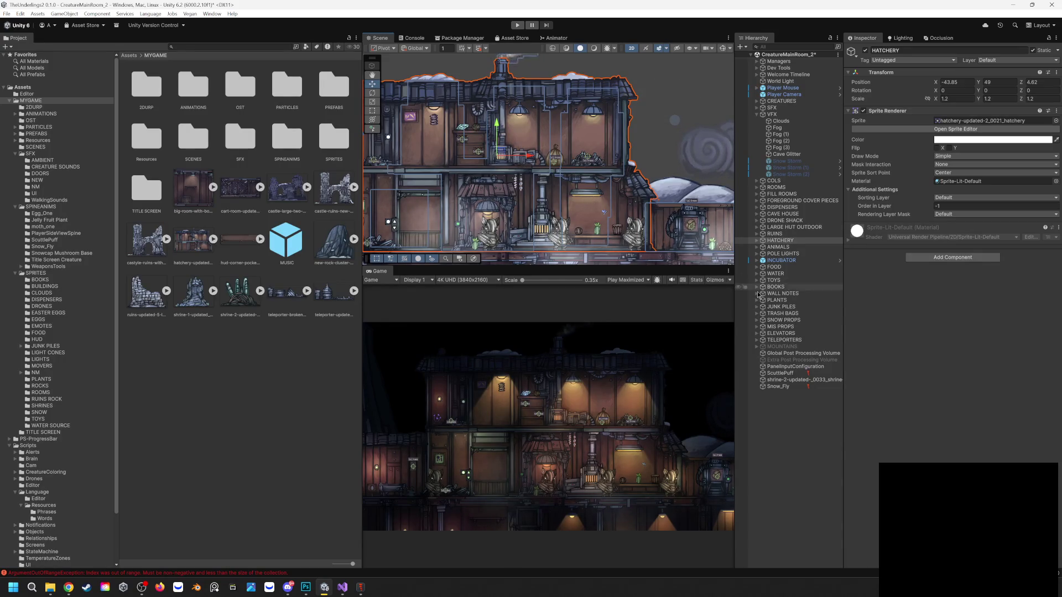
pyautogui.scroll(10, 509, 247)
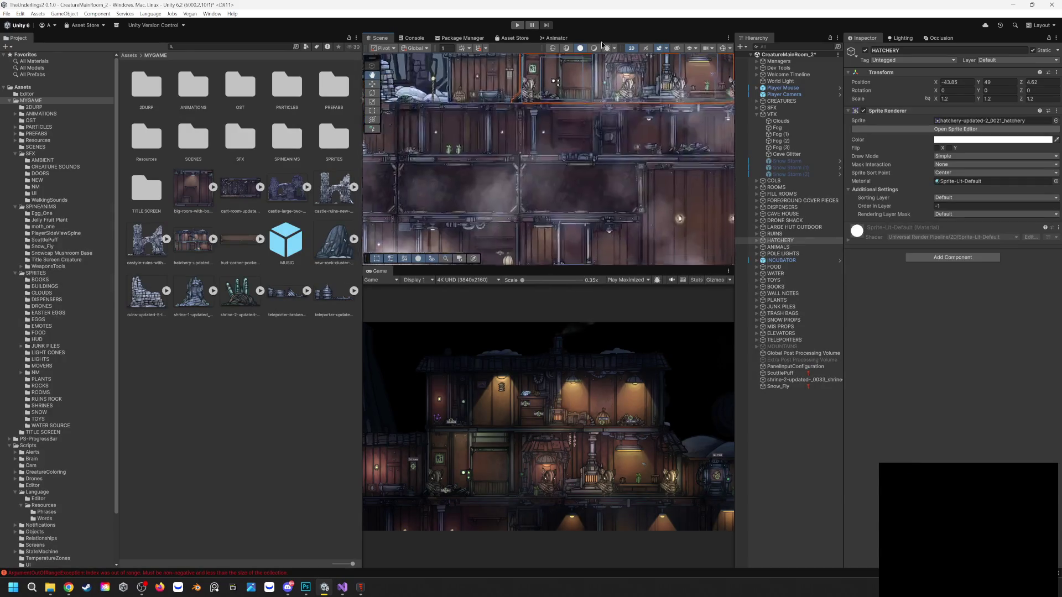
pyautogui.scroll(5, 576, 105)
pyautogui.moveTo(540, 174)
pyautogui.mouseDown()
pyautogui.moveTo(519, 116)
pyautogui.moveTo(487, 106)
pyautogui.moveTo(500, 98)
pyautogui.moveTo(542, 146)
pyautogui.moveTo(473, 174)
pyautogui.mouseUp()
pyautogui.scroll(2, 542, 146)
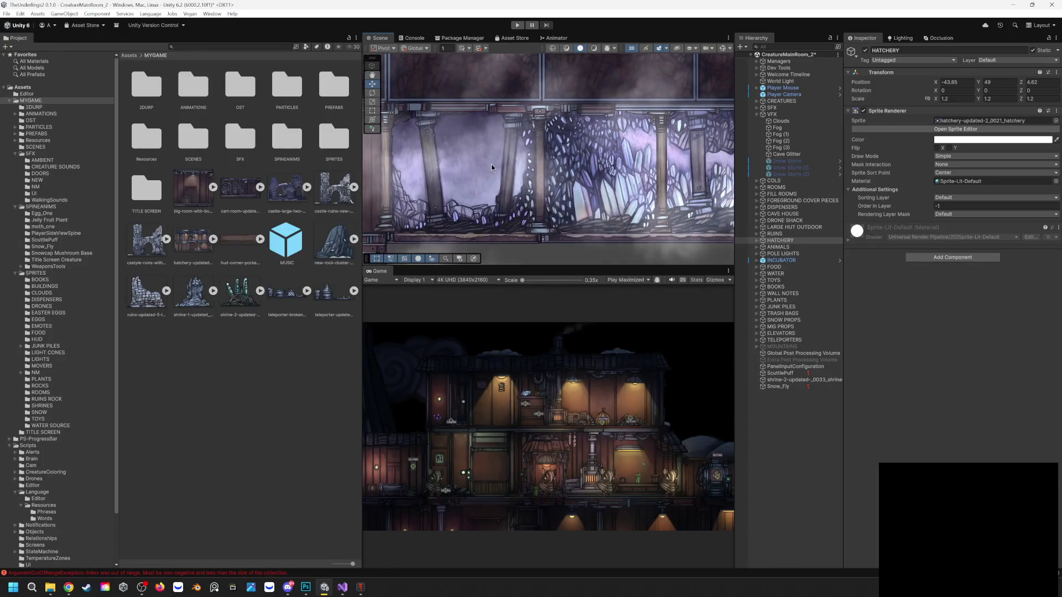
pyautogui.scroll(-2, 496, 165)
pyautogui.moveTo(545, 169)
pyautogui.mouseDown()
pyautogui.moveTo(538, 192)
pyautogui.moveTo(488, 187)
pyautogui.mouseUp()
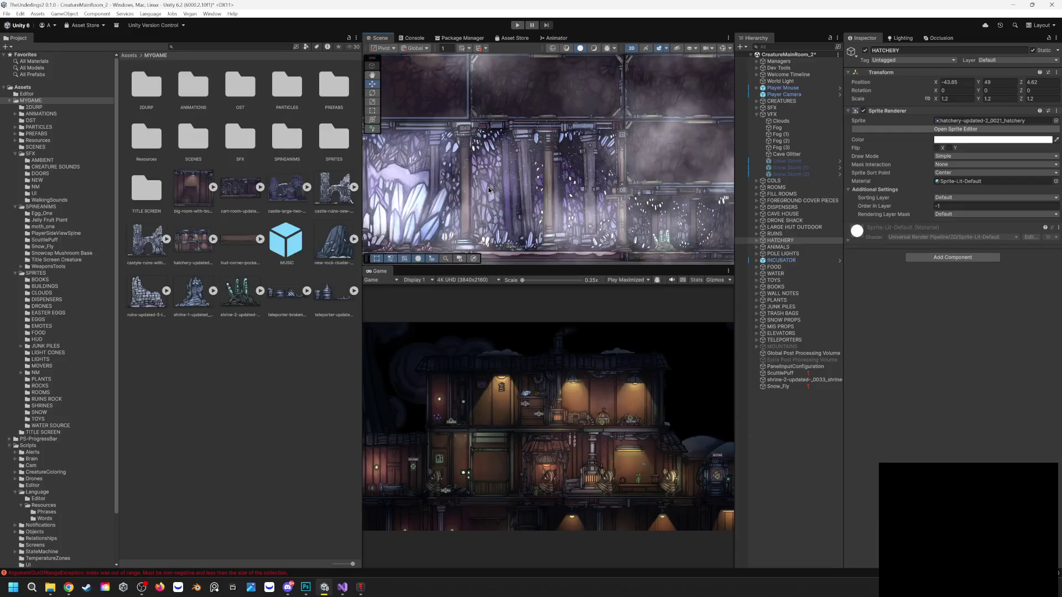
pyautogui.scroll(5, 549, 205)
pyautogui.moveTo(549, 205); pyautogui.dragTo(596, 106)
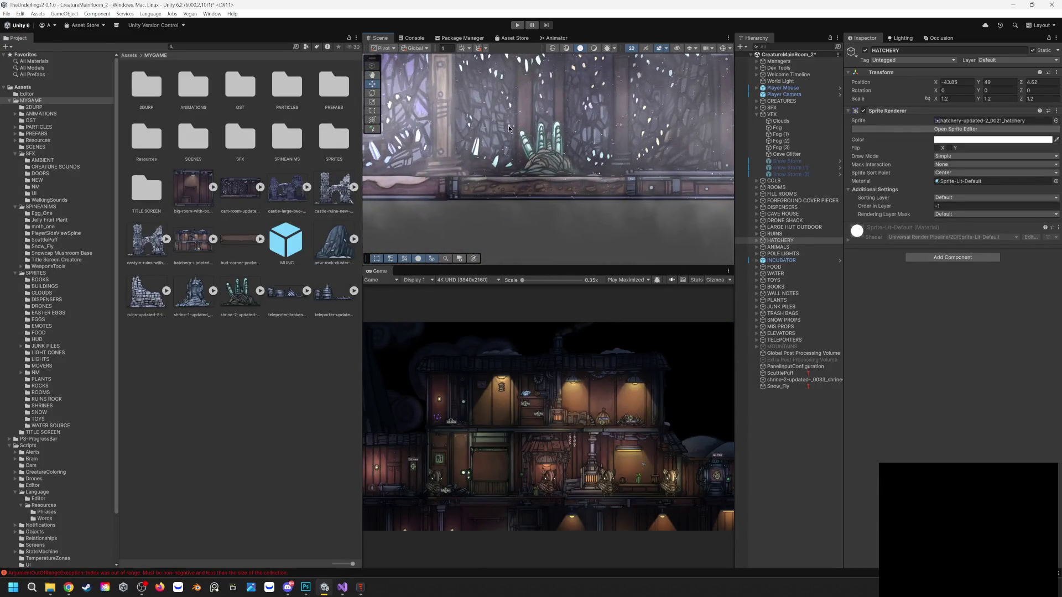
pyautogui.moveTo(519, 147)
pyautogui.mouseDown()
pyautogui.moveTo(546, 146)
pyautogui.moveTo(548, 112)
pyautogui.moveTo(522, 217)
pyautogui.moveTo(467, 201)
pyautogui.moveTo(478, 171)
pyautogui.moveTo(399, 54)
pyautogui.moveTo(437, 98)
pyautogui.mouseUp()
pyautogui.scroll(-3, 717, 134)
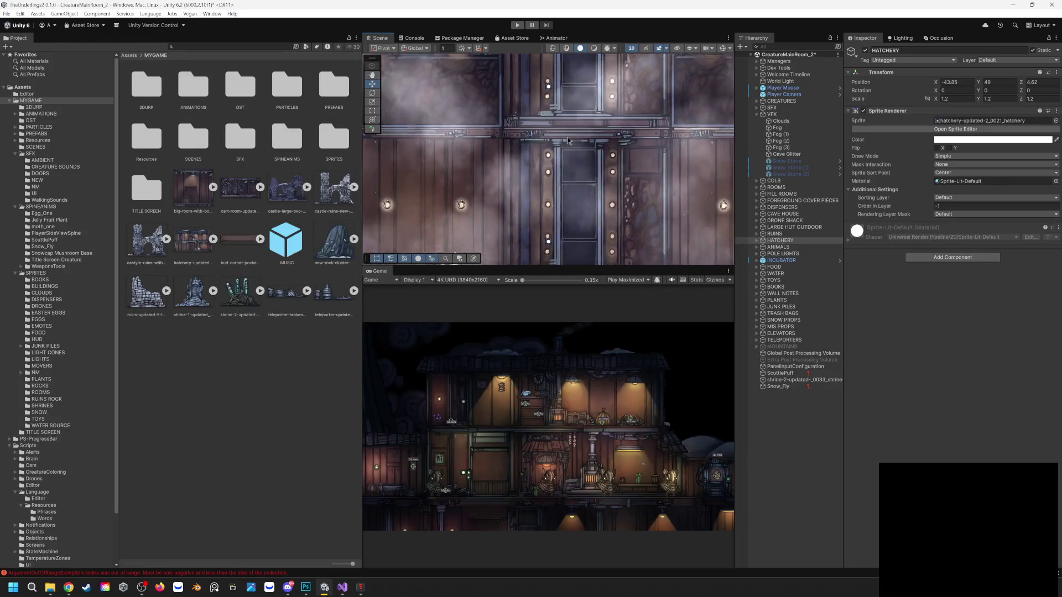
# Toggle the Extra Post Processing Volume on and off to compare, leaving it disabled
pyautogui.click(802, 360)
pyautogui.click(866, 51)
pyautogui.click(867, 51)
pyautogui.click(867, 51)
pyautogui.click(866, 51)
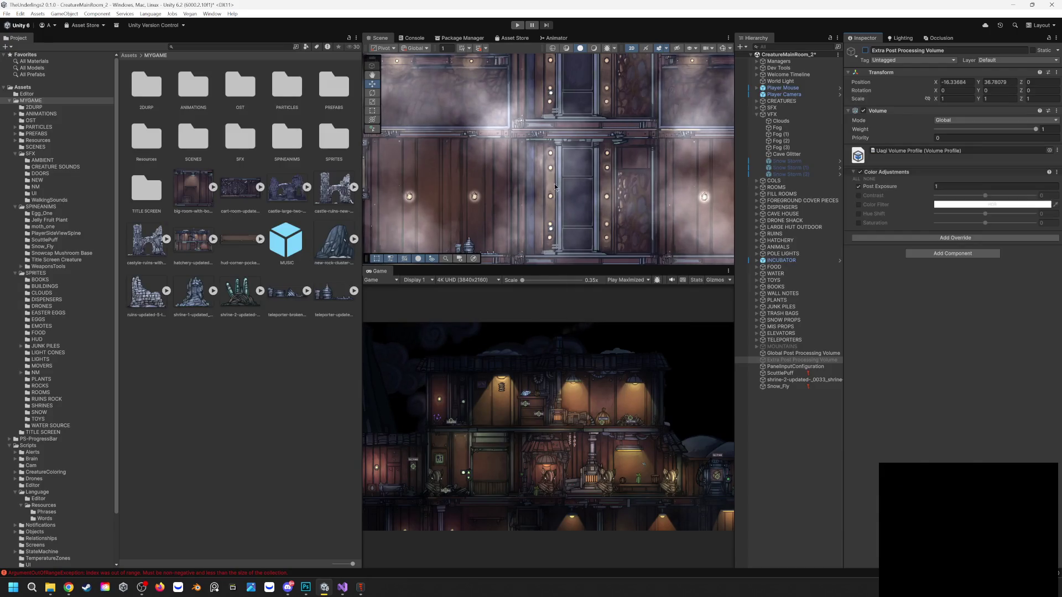
# Open and exit the Large Room with Crate prefab, then start play mode
pyautogui.scroll(-2, 584, 176)
pyautogui.moveTo(625, 149)
pyautogui.mouseDown()
pyautogui.moveTo(671, 141)
pyautogui.moveTo(505, 143)
pyautogui.moveTo(563, 132)
pyautogui.moveTo(548, 207)
pyautogui.mouseUp()
pyautogui.click(649, 143)
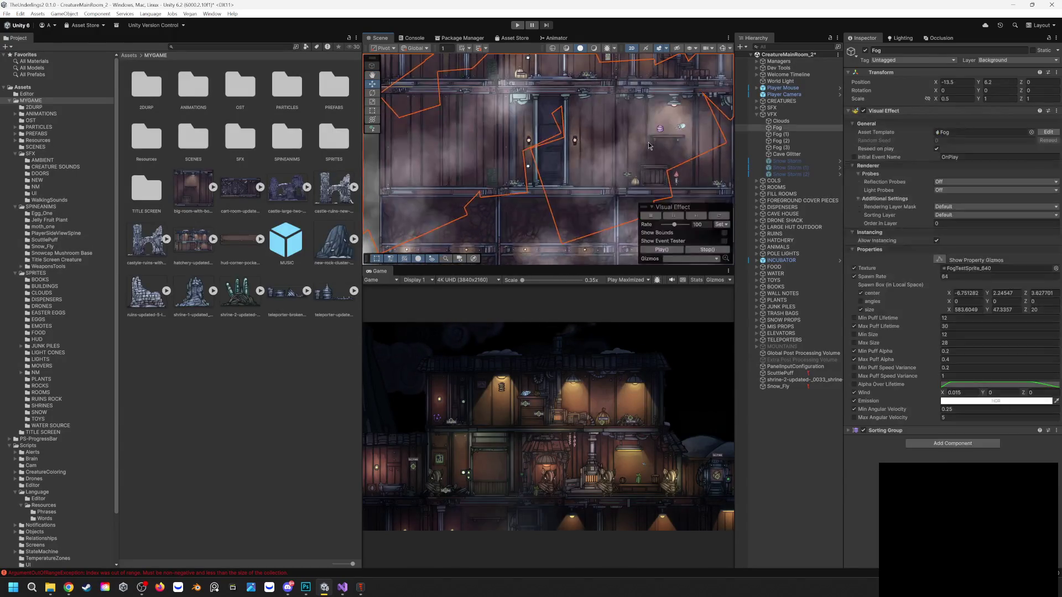
pyautogui.click(649, 143)
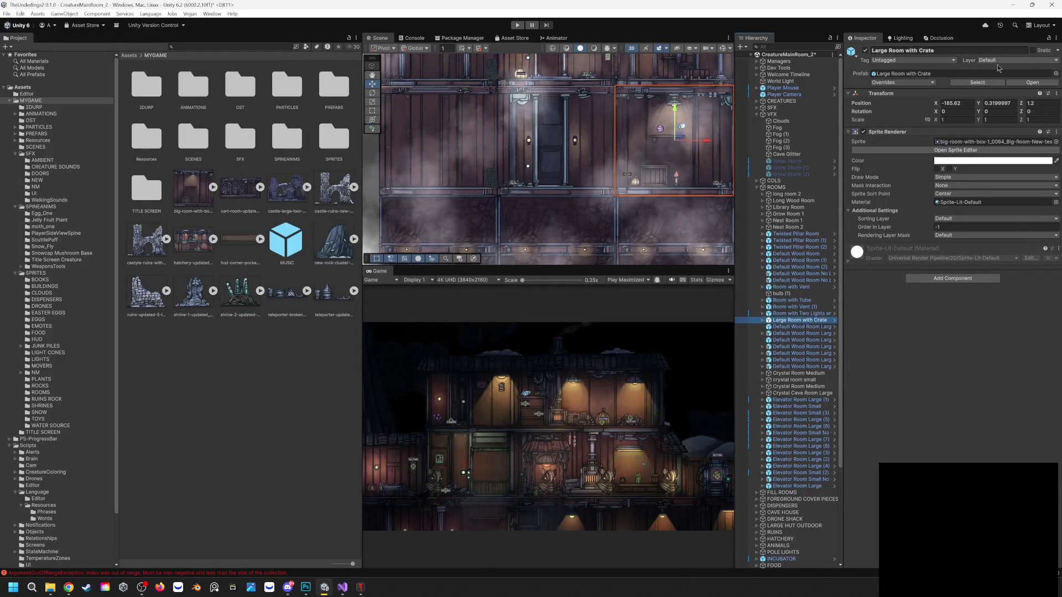
pyautogui.click(1012, 82)
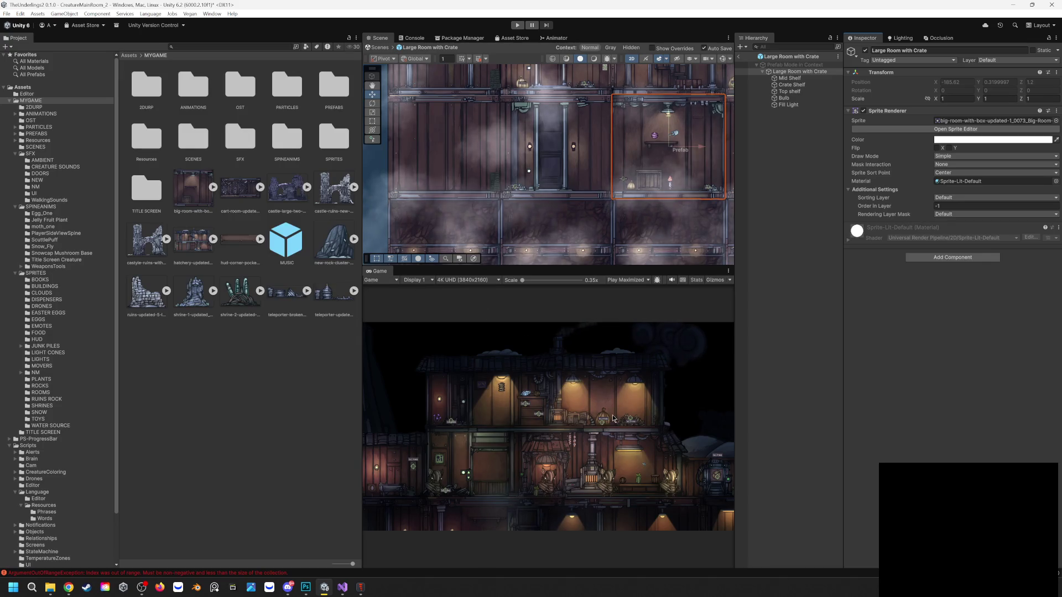
pyautogui.click(740, 64)
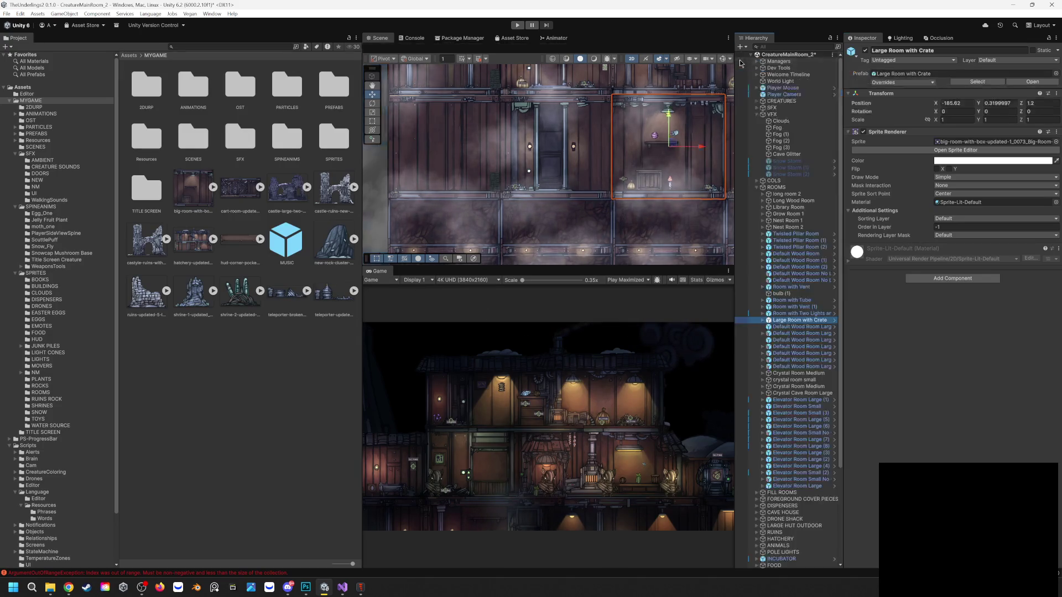
pyautogui.click(516, 25)
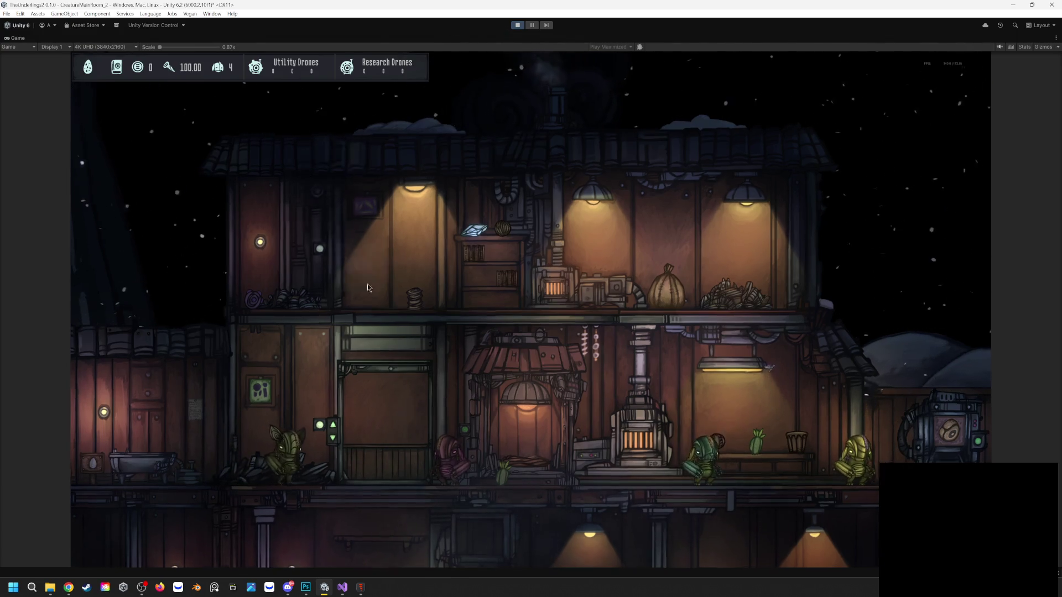
# Zoom and pan the game camera, then stop and restart play mode
pyautogui.scroll(5, 418, 406)
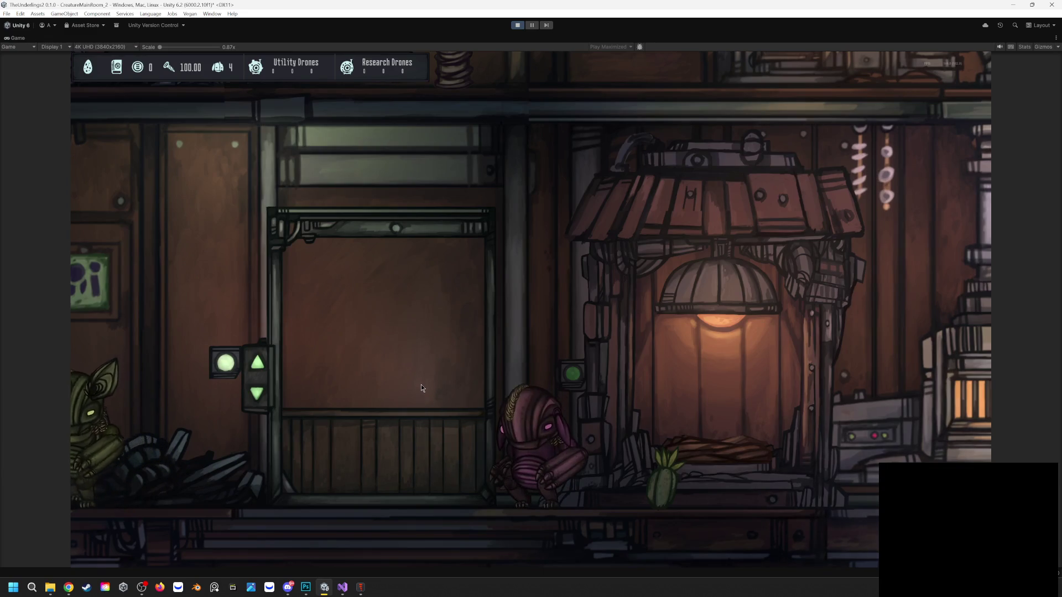
pyautogui.scroll(-3, 420, 383)
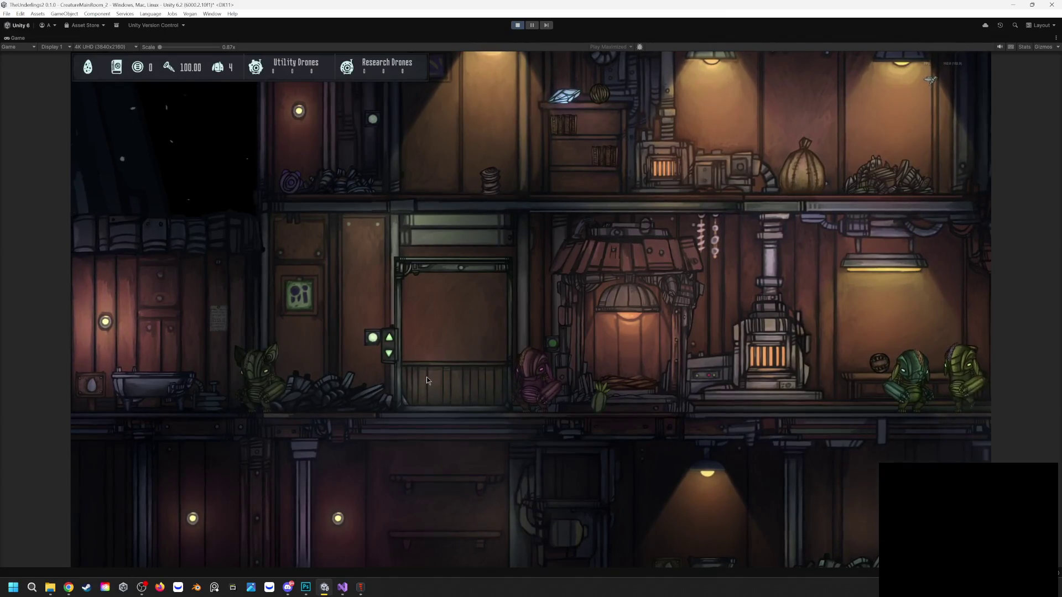
pyautogui.press('d')
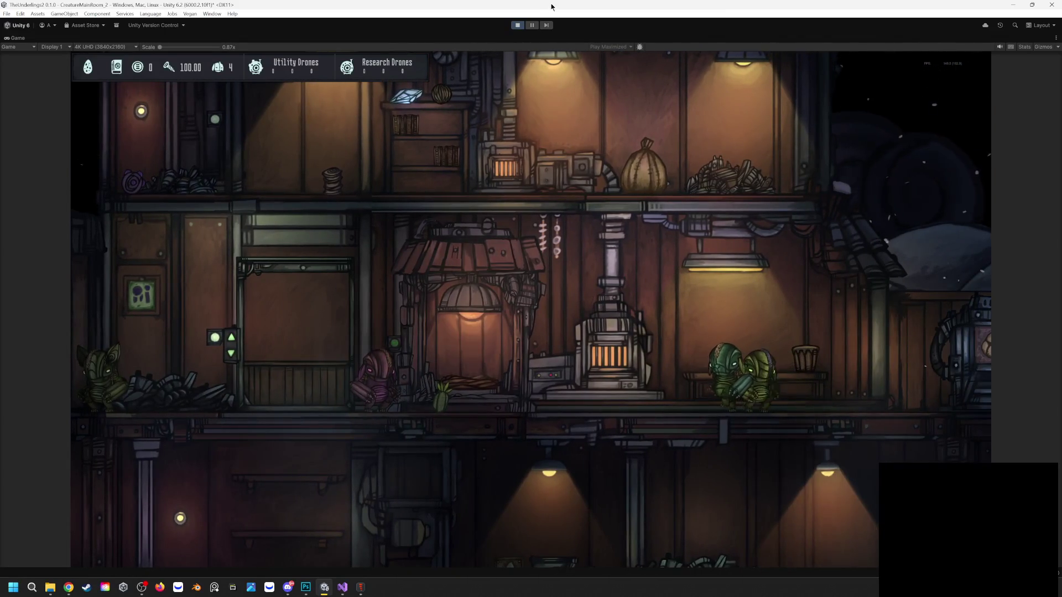
pyautogui.hotkey('ctrl', 'p')
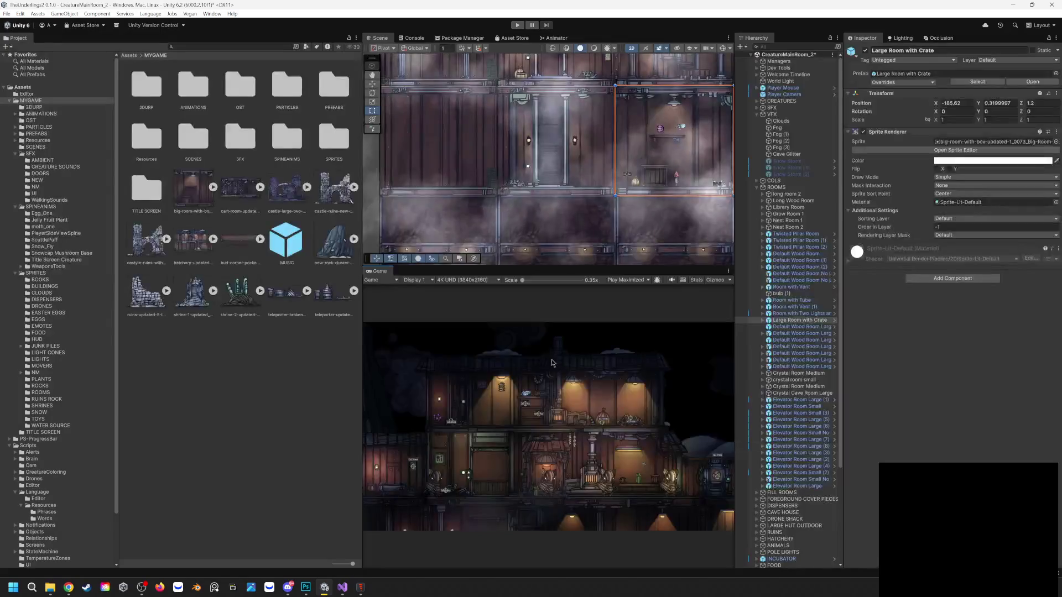
pyautogui.click(521, 24)
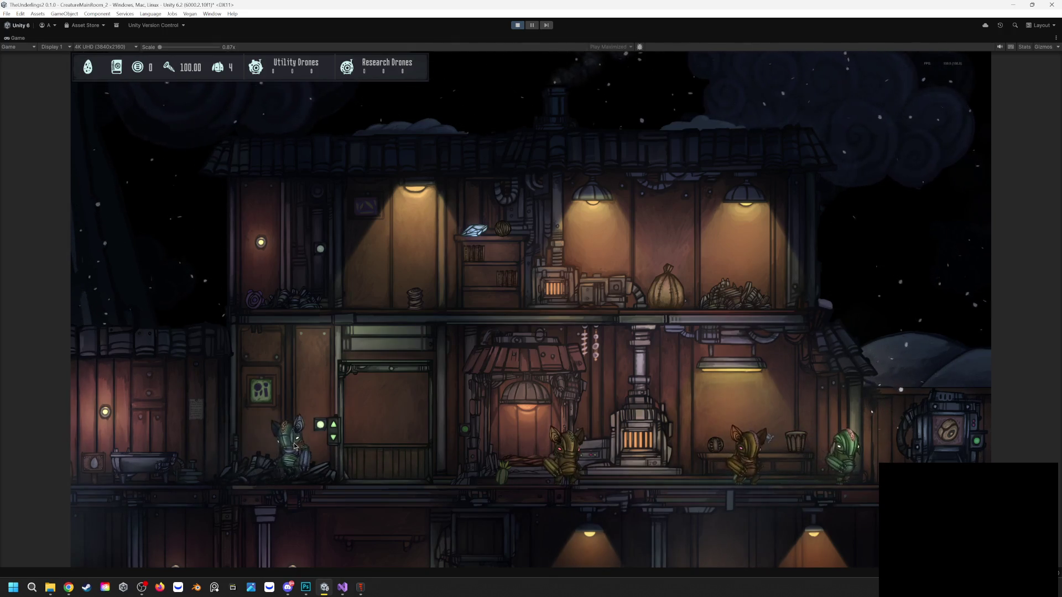
# Zoom in and carry the left and golden creatures to new spots in the room
pyautogui.scroll(3, 487, 480)
pyautogui.scroll(2, 487, 476)
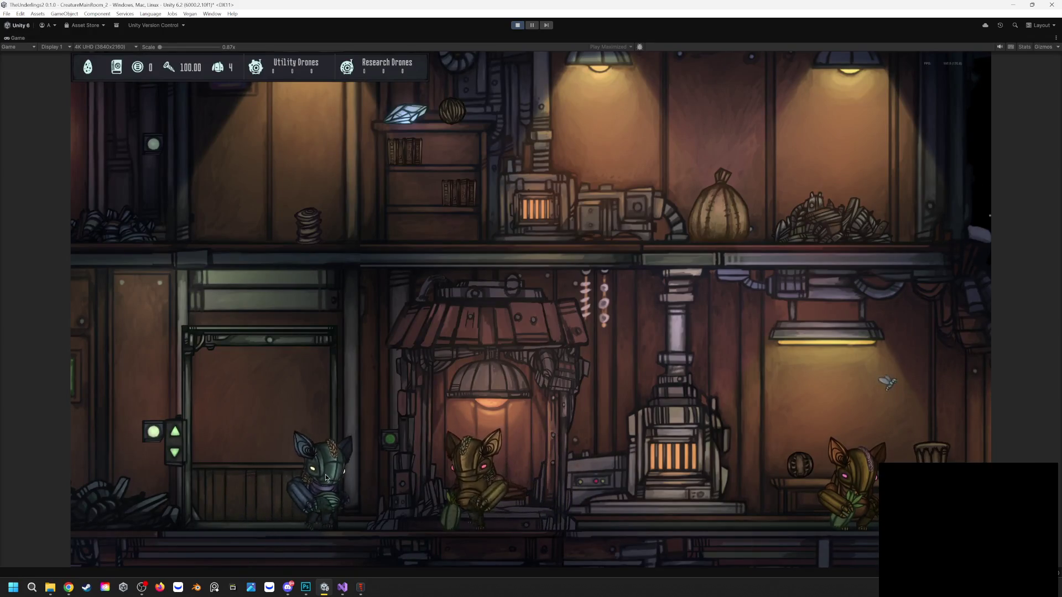
pyautogui.moveTo(340, 476)
pyautogui.mouseDown()
pyautogui.moveTo(436, 403)
pyautogui.moveTo(556, 381)
pyautogui.mouseUp()
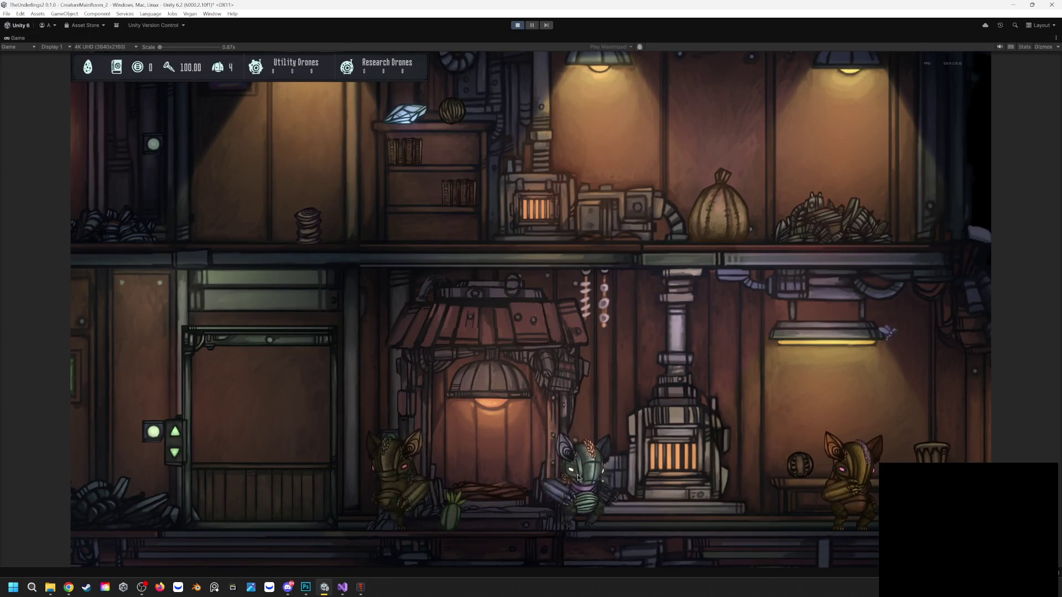
pyautogui.scroll(-2, 830, 470)
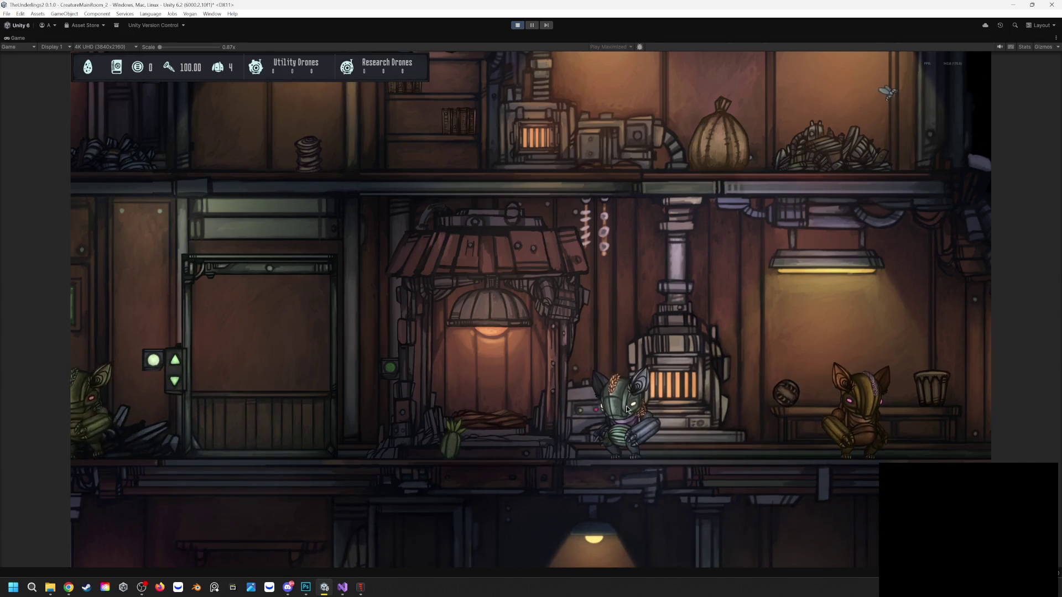
pyautogui.press('d')
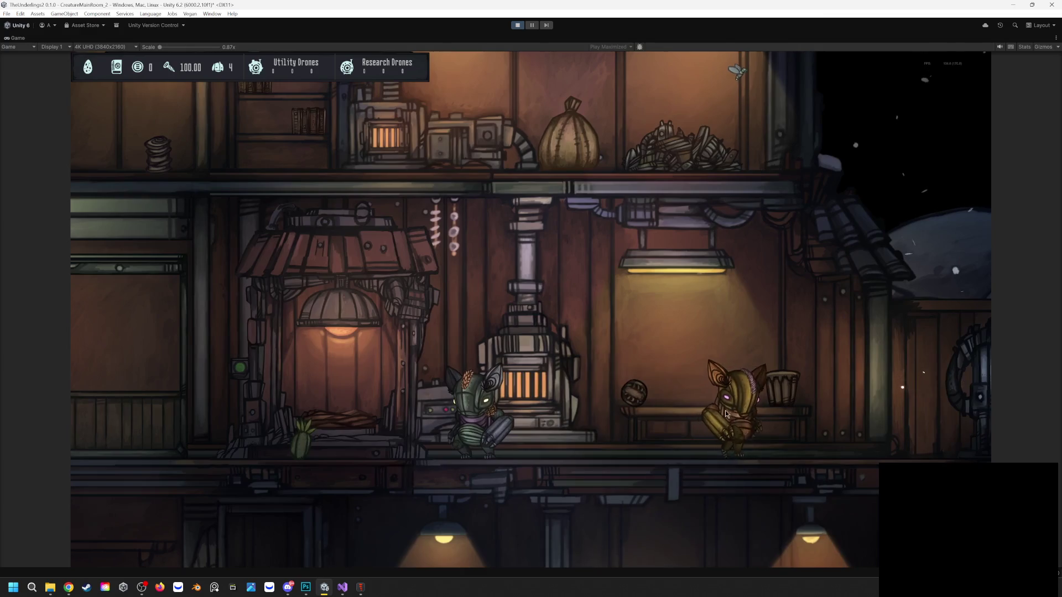
pyautogui.moveTo(725, 411)
pyautogui.mouseDown()
pyautogui.moveTo(740, 406)
pyautogui.moveTo(685, 333)
pyautogui.mouseUp()
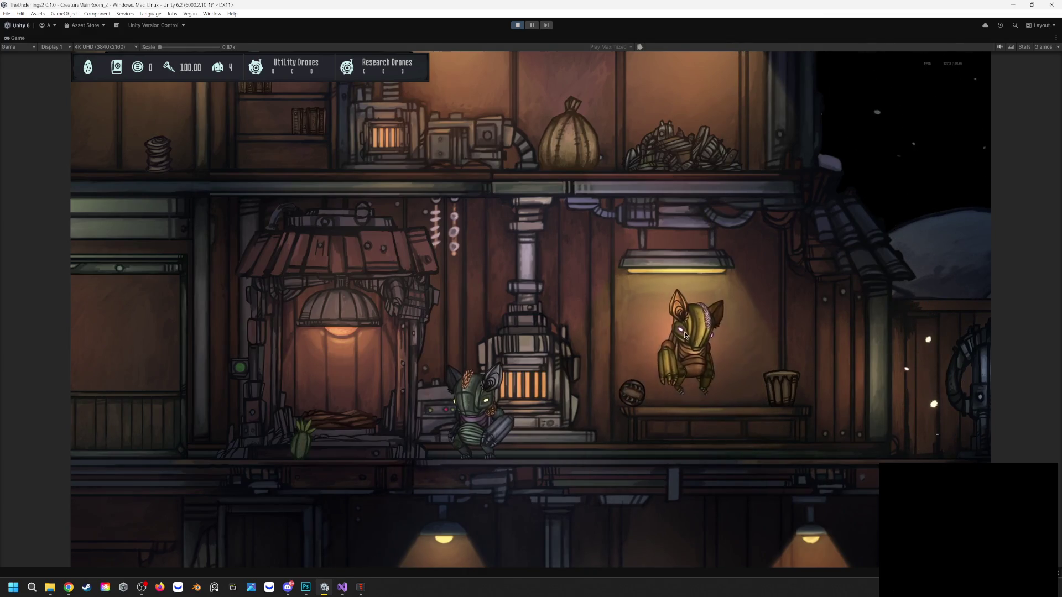
# Check the Guardian Manual tips and egg-nest panel, then stop the game
pyautogui.click(118, 69)
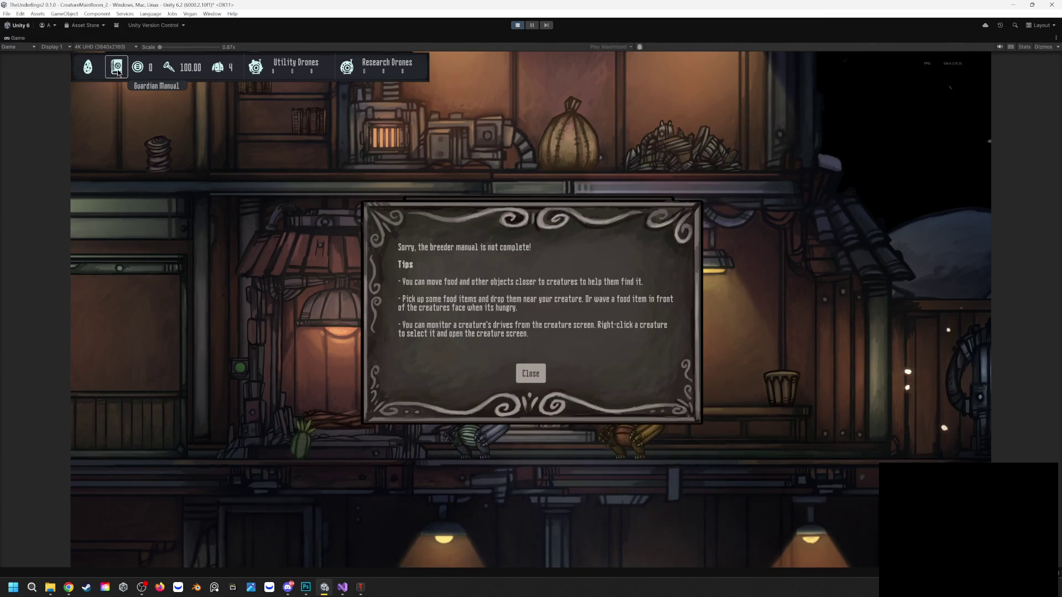
pyautogui.click(117, 68)
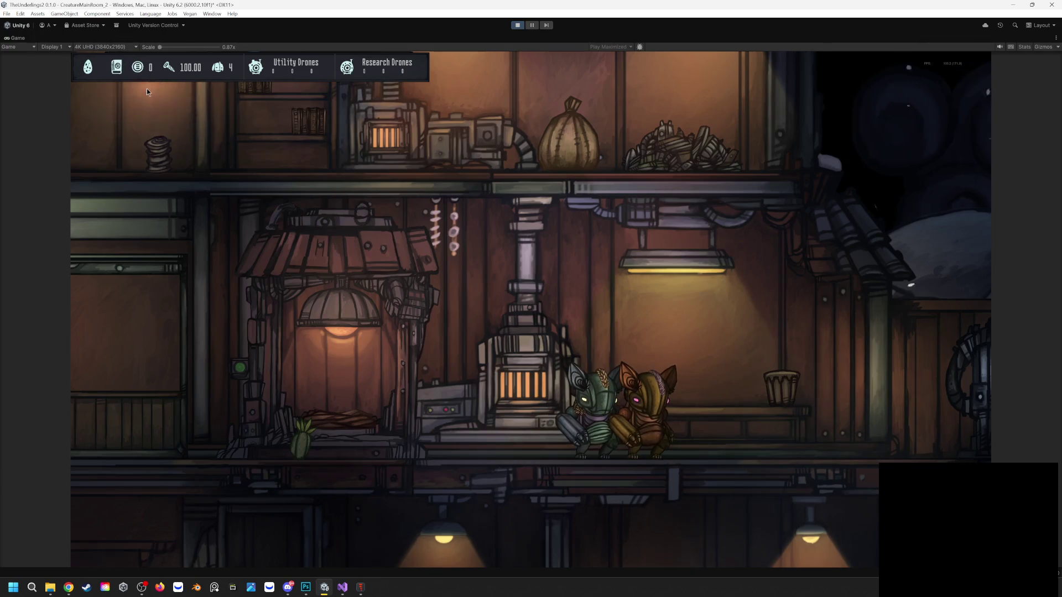
pyautogui.click(88, 69)
pyautogui.click(87, 68)
pyautogui.click(117, 67)
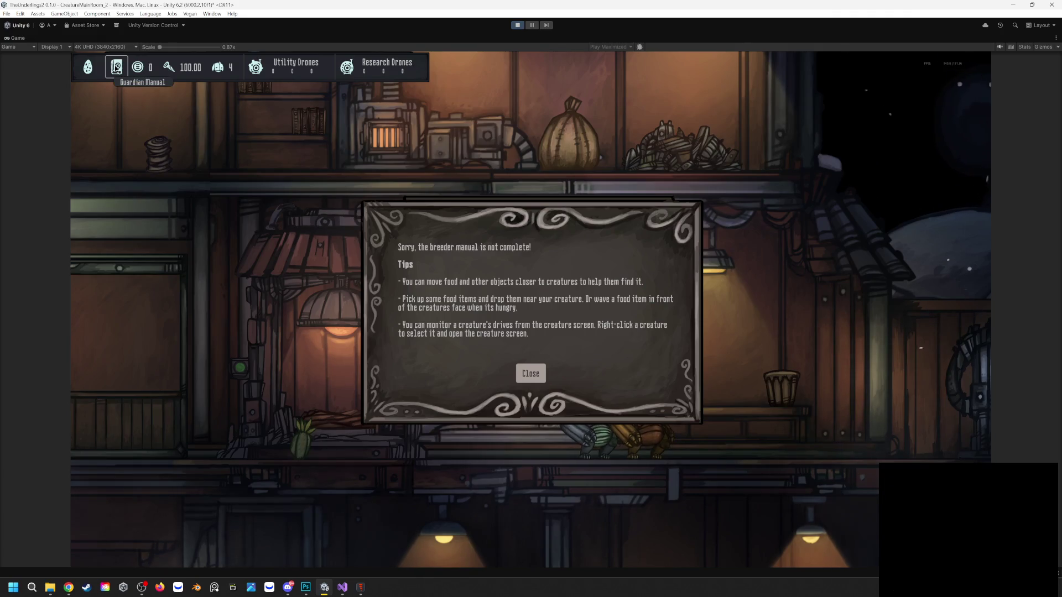
pyautogui.click(116, 67)
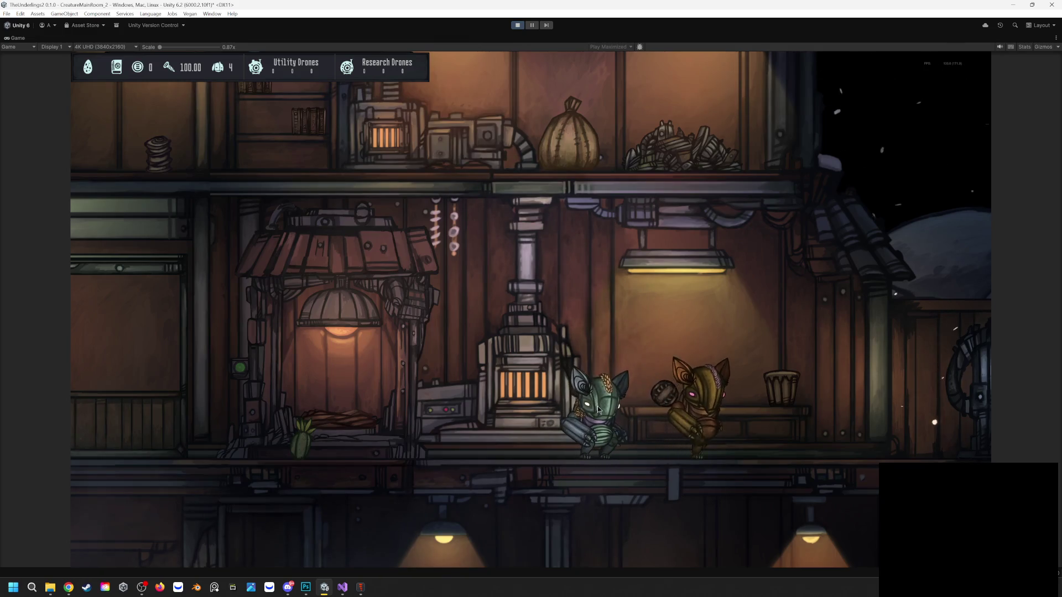
pyautogui.click(518, 26)
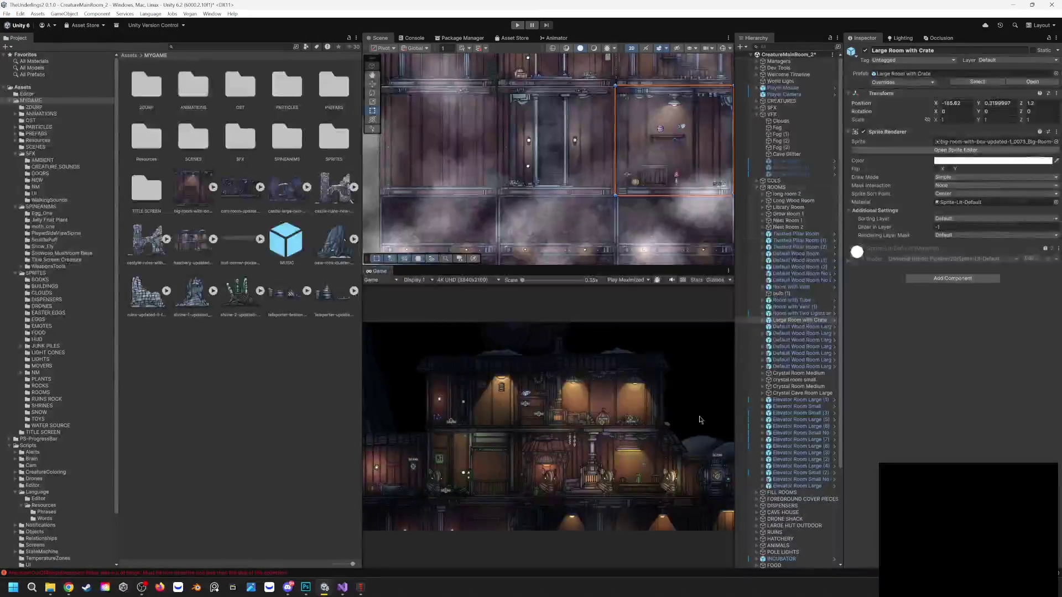
# Select the CreatureManager under Managers to show its aging and walk speed settings
pyautogui.moveTo(595, 153)
pyautogui.mouseDown()
pyautogui.moveTo(553, 227)
pyautogui.moveTo(516, 145)
pyautogui.mouseUp()
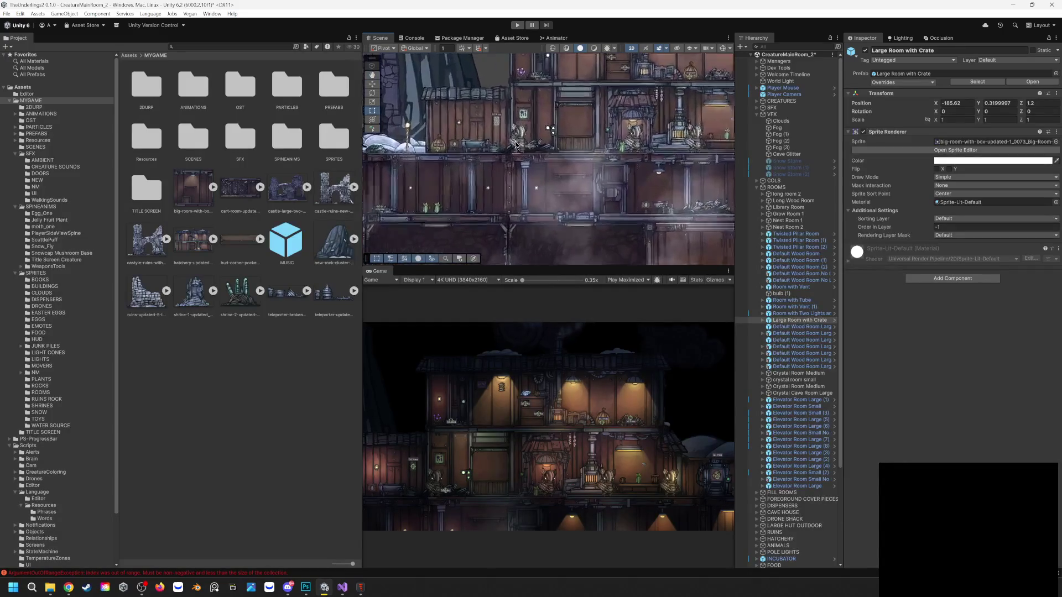
pyautogui.scroll(4, 516, 145)
pyautogui.click(521, 141)
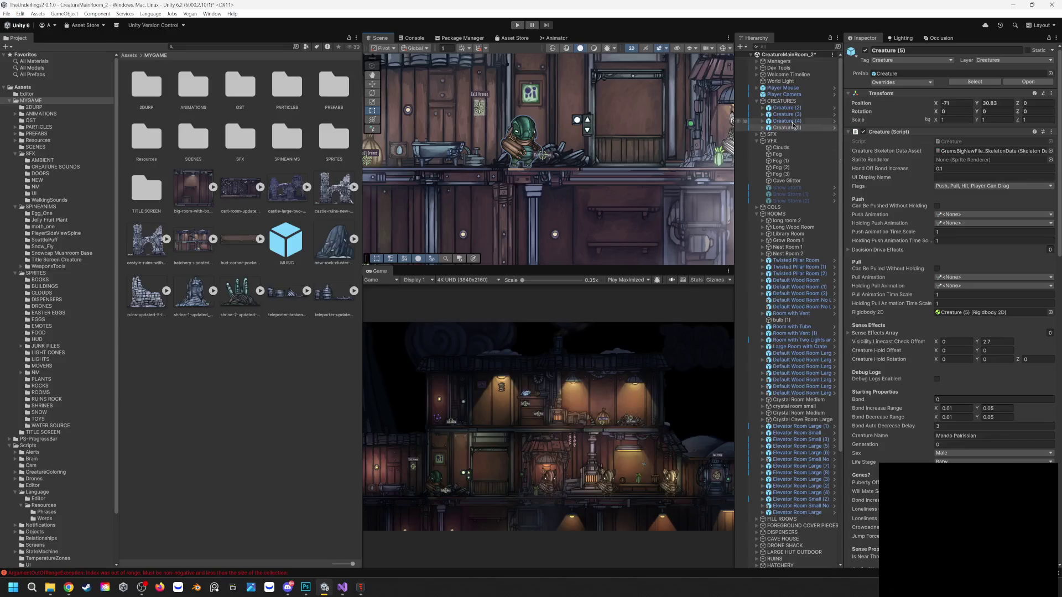
pyautogui.click(759, 62)
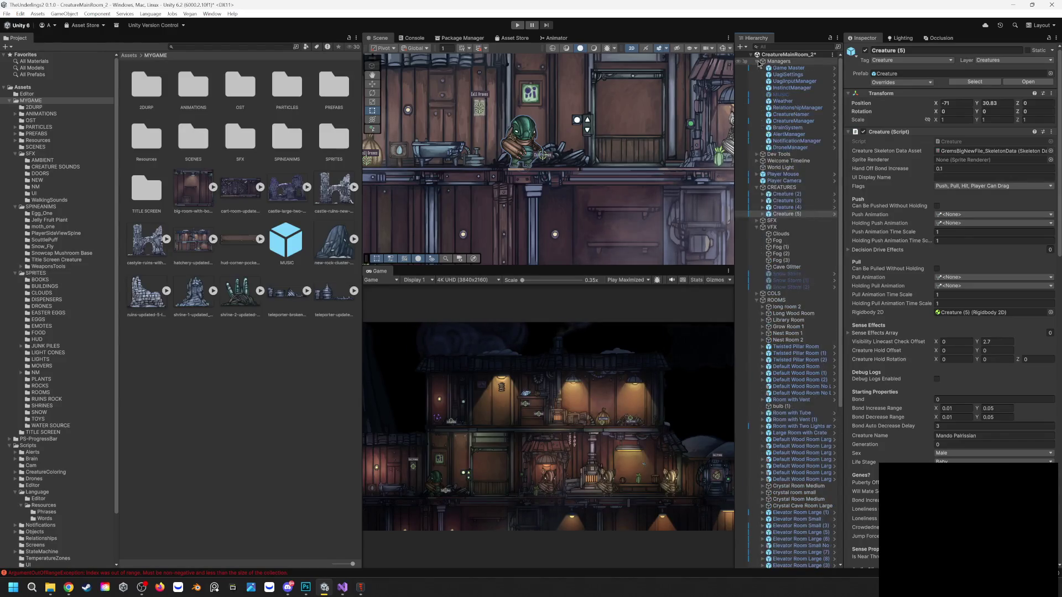
pyautogui.click(808, 115)
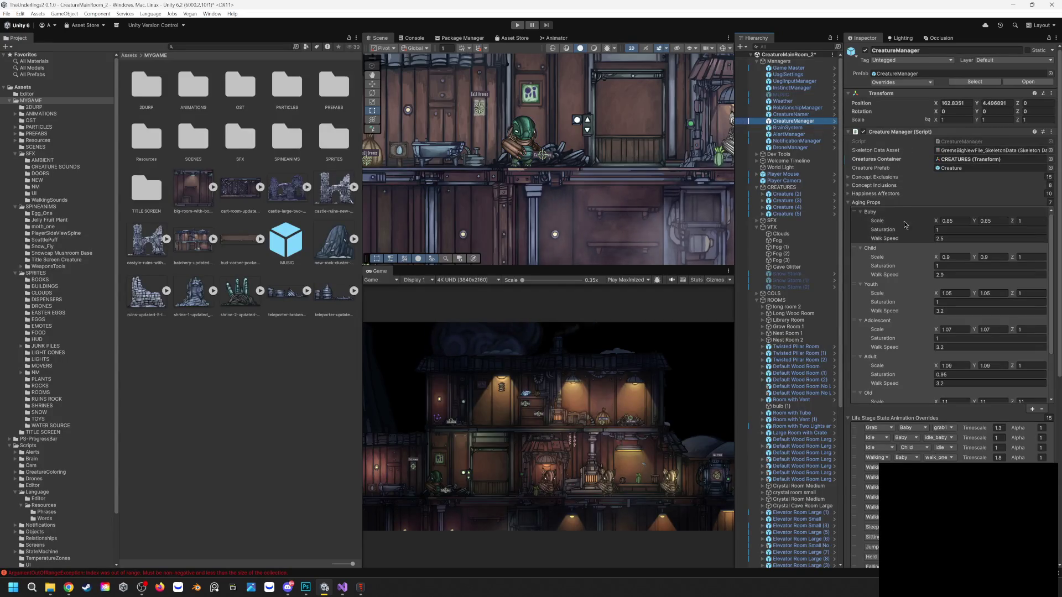
# Edit Child Scale and set Baby Walk Speed to 2.3, then start play mode
pyautogui.click(919, 236)
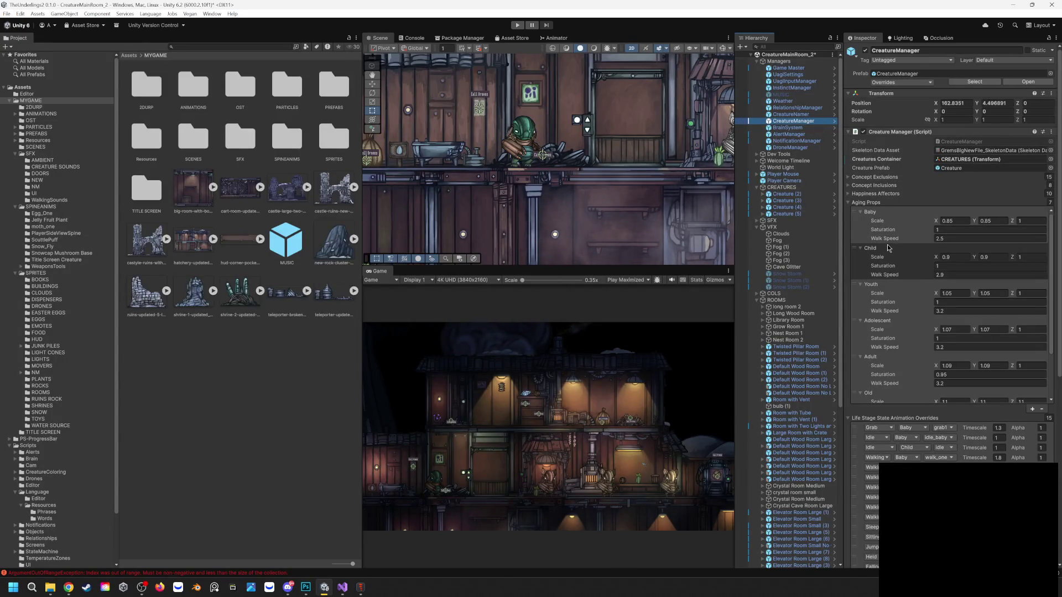
pyautogui.scroll(-2, 881, 255)
pyautogui.scroll(2, 879, 272)
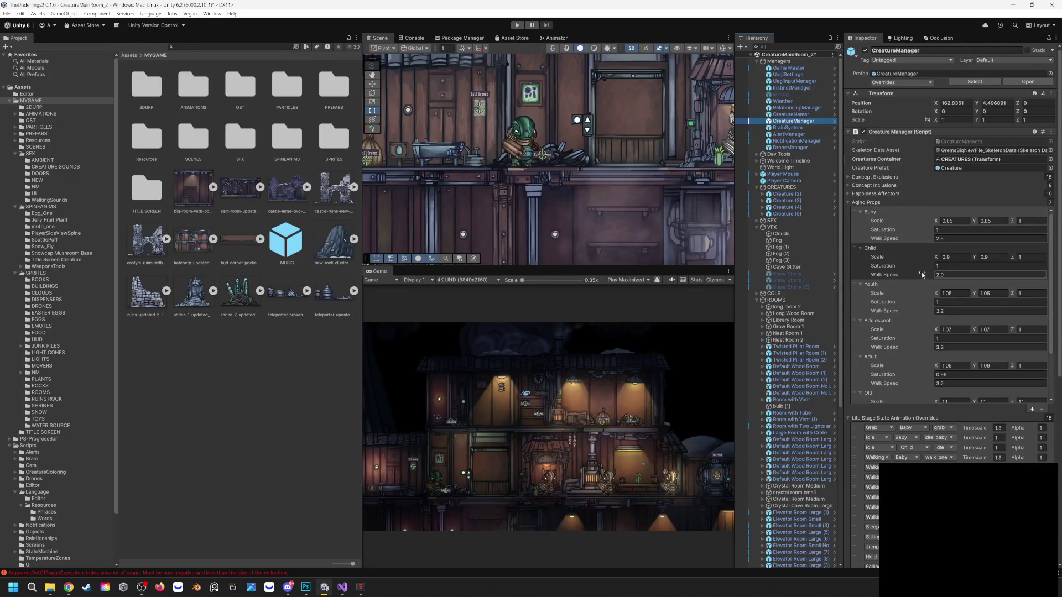
pyautogui.click(902, 232)
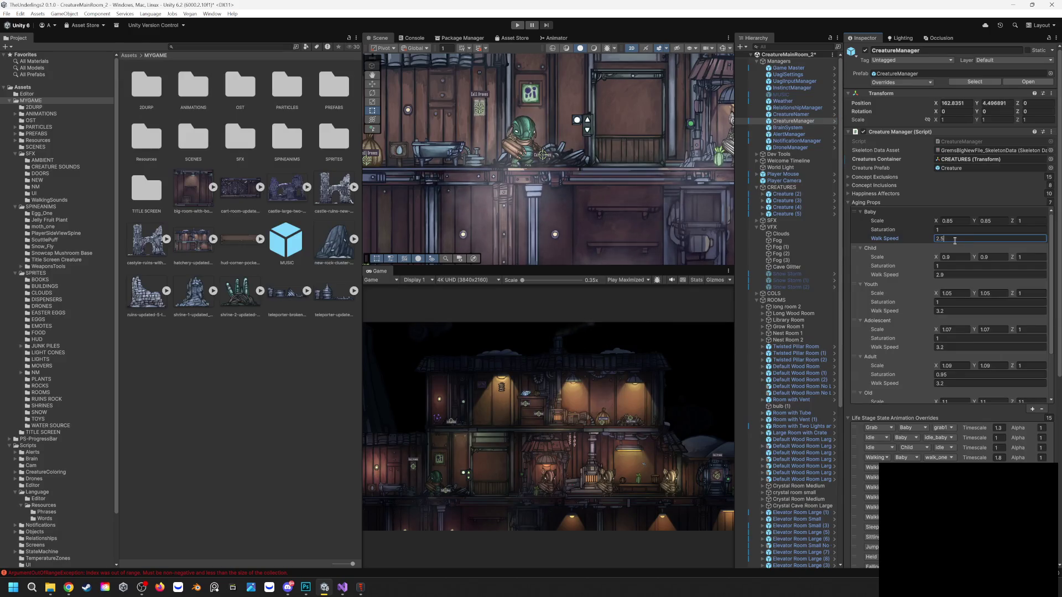
pyautogui.write('2.3')
pyautogui.click(517, 25)
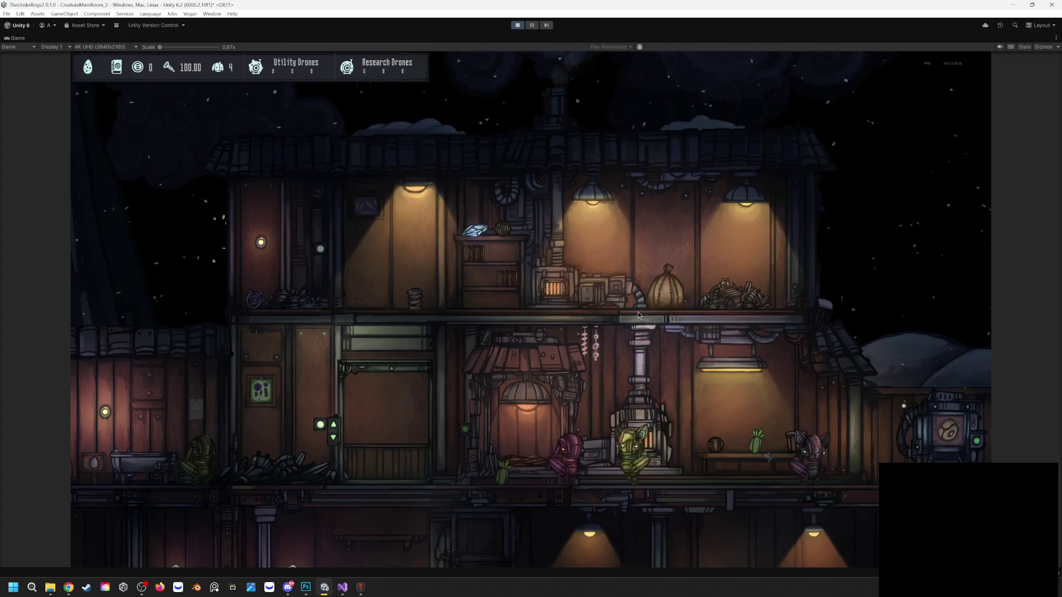
# Replay at baby walk speed 2.1, carrying a creature between floors and off its nest
pyautogui.hotkey('ctrl', 'p')
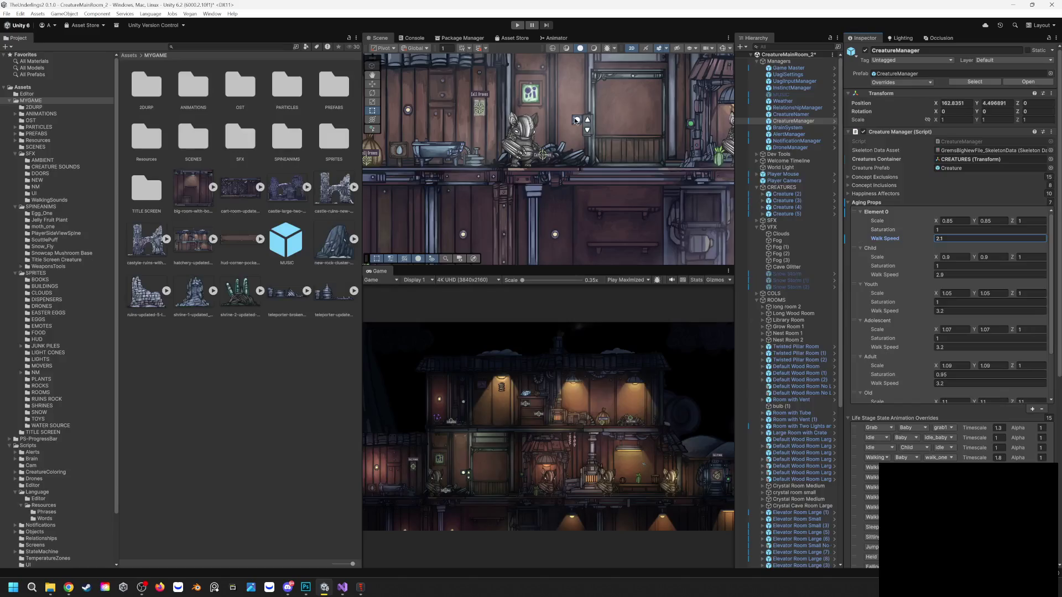
pyautogui.click(518, 27)
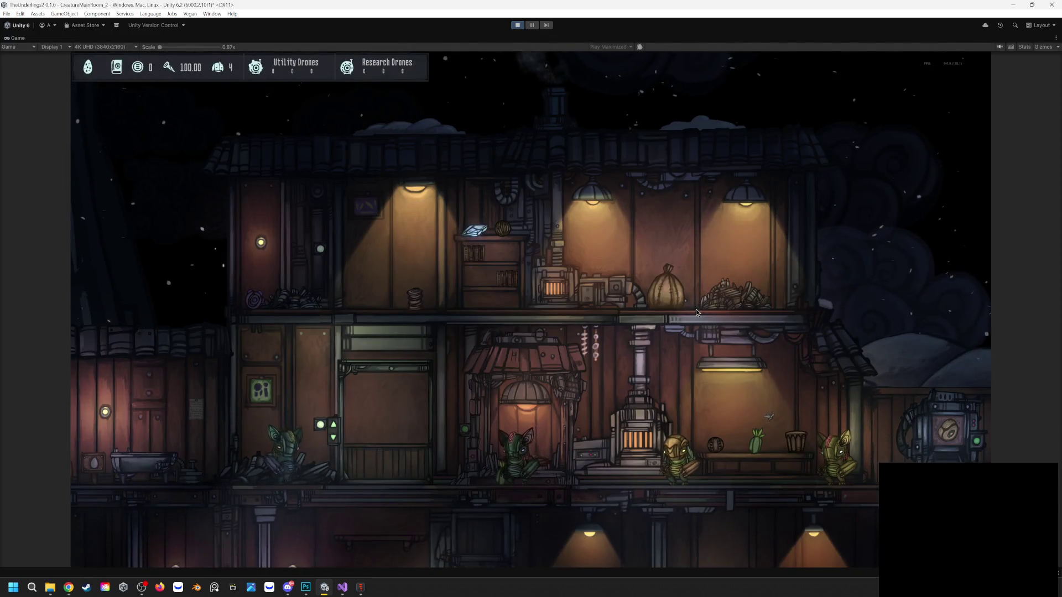
pyautogui.press('d')
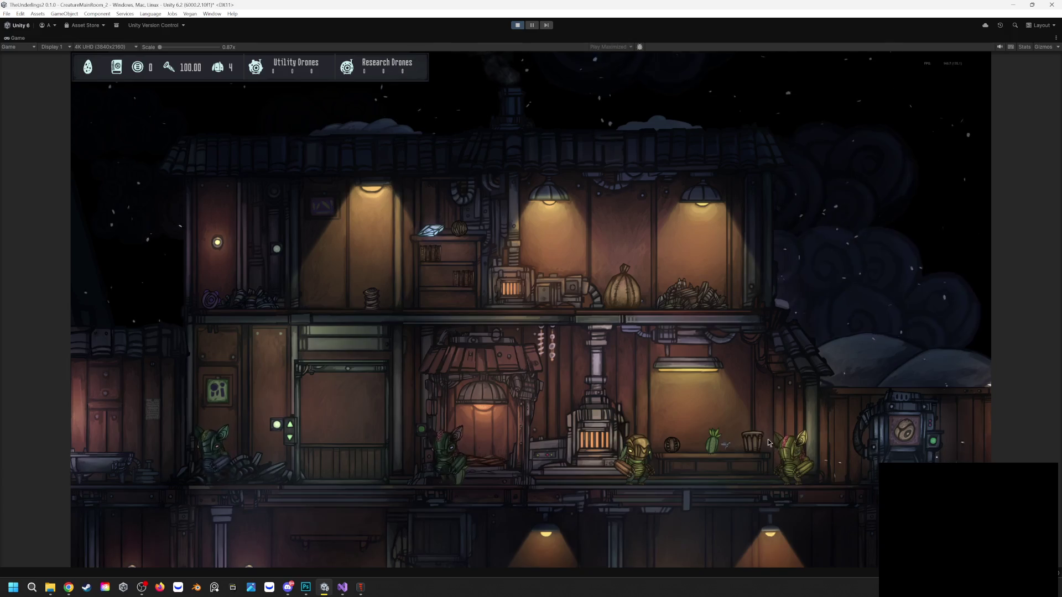
pyautogui.scroll(3, 753, 450)
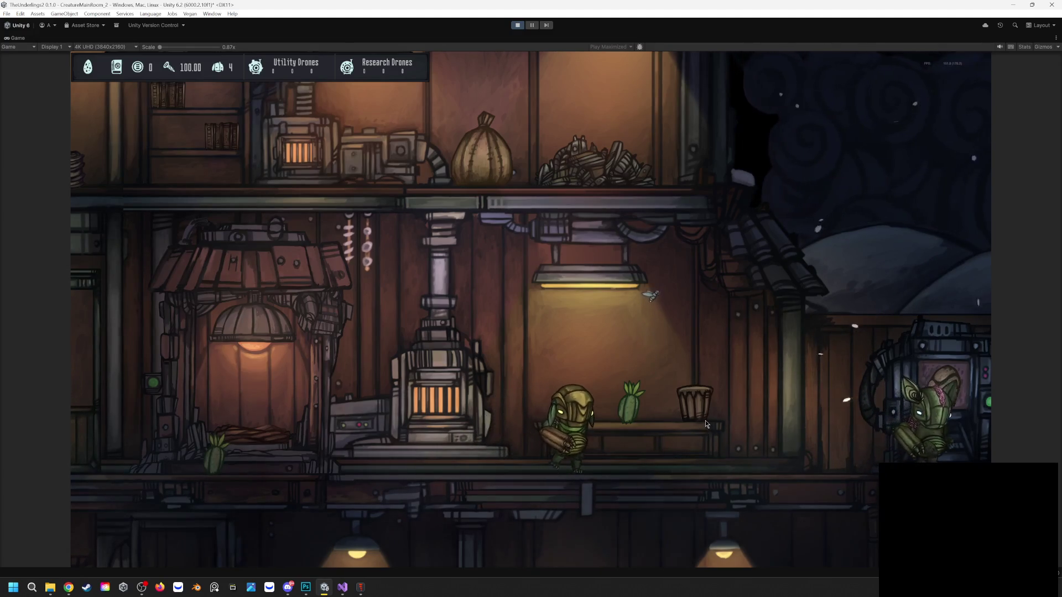
pyautogui.scroll(3, 732, 423)
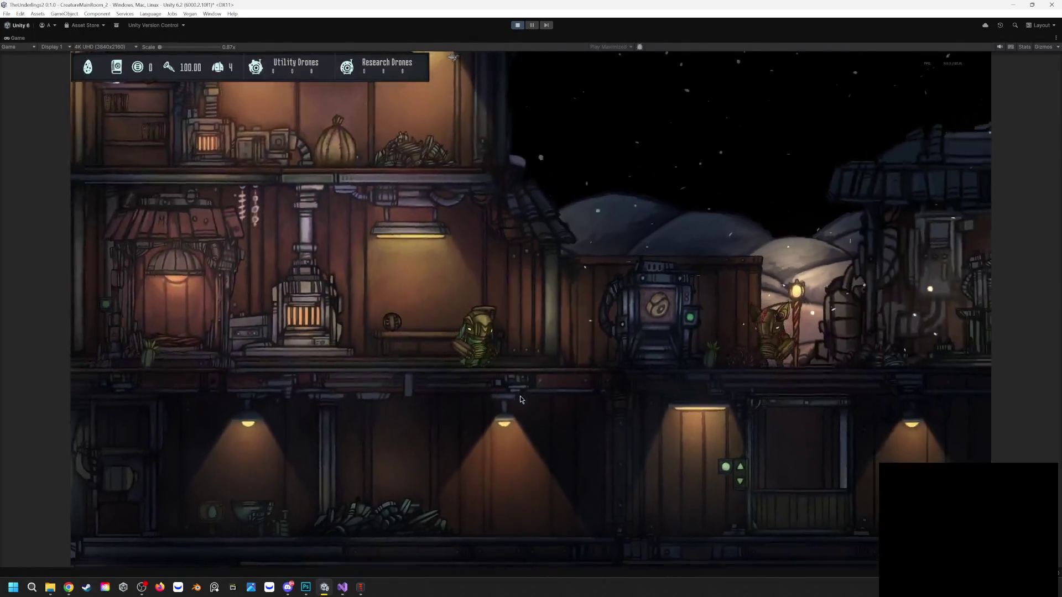
pyautogui.moveTo(521, 332)
pyautogui.mouseDown()
pyautogui.moveTo(498, 309)
pyautogui.moveTo(451, 169)
pyautogui.moveTo(396, 117)
pyautogui.moveTo(286, 114)
pyautogui.mouseUp()
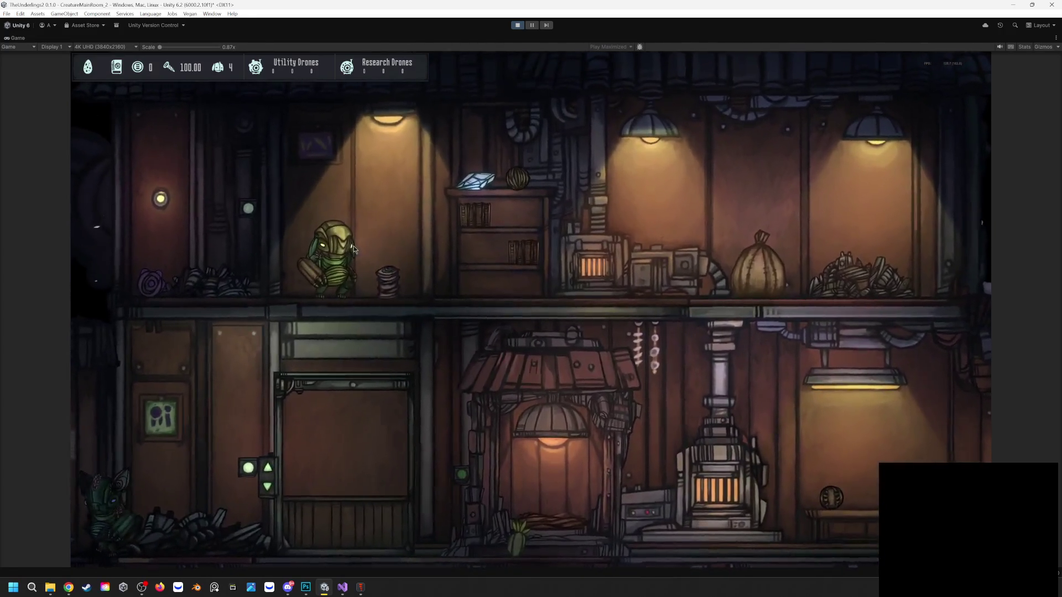
pyautogui.moveTo(296, 255); pyautogui.dragTo(572, 483)
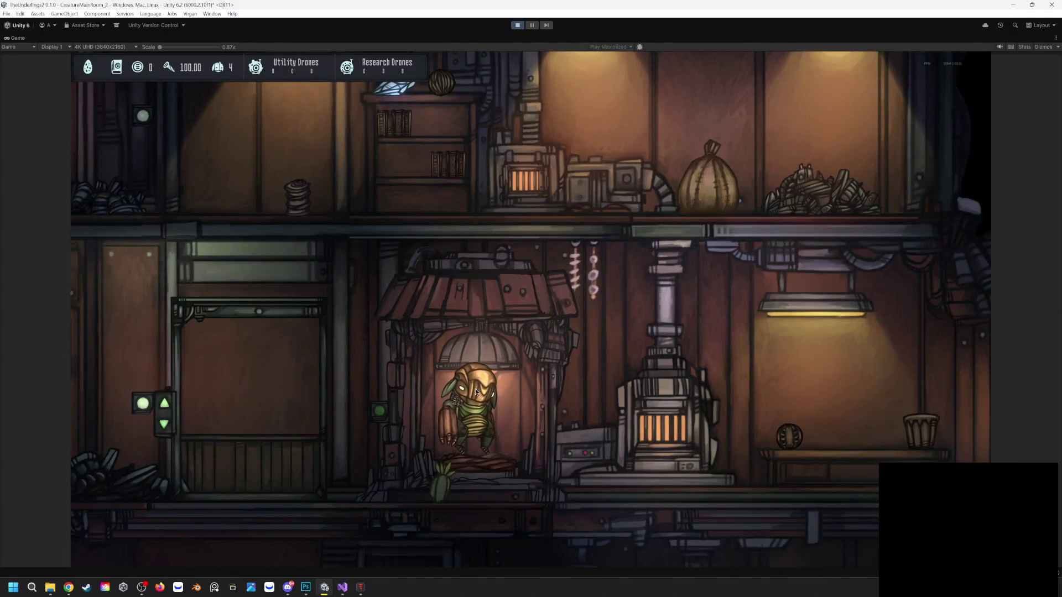
pyautogui.moveTo(476, 389); pyautogui.dragTo(476, 387)
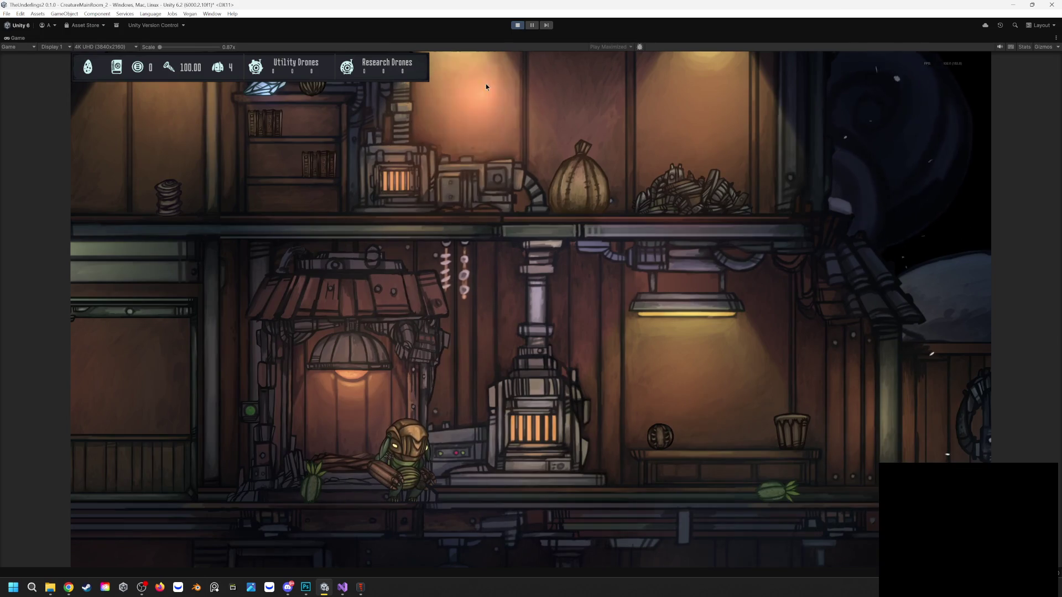
# Replay the game with baby walk speed 2.2, then stop play mode
pyautogui.click(517, 25)
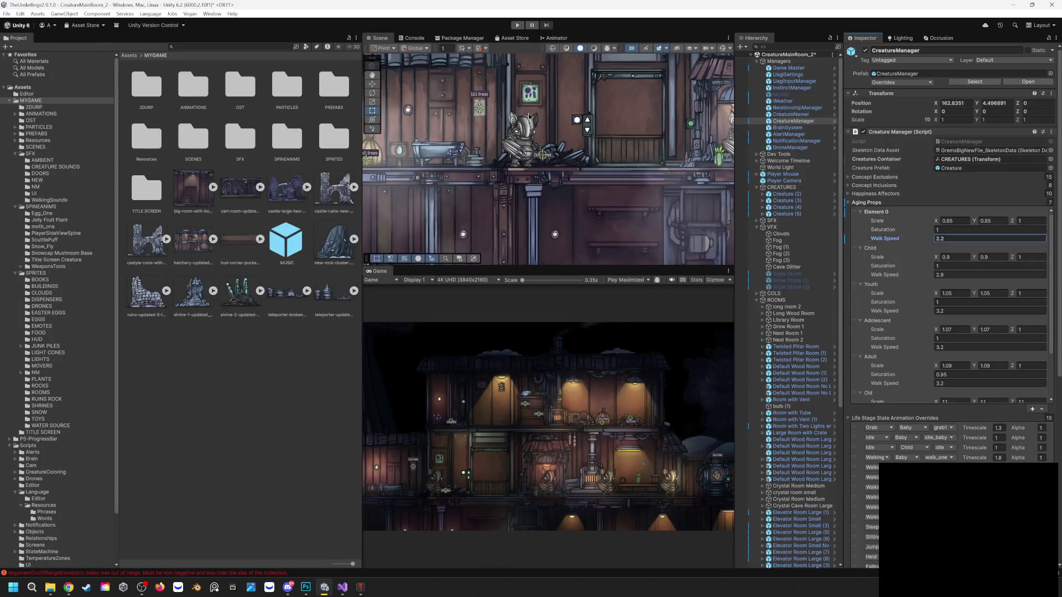
pyautogui.click(518, 25)
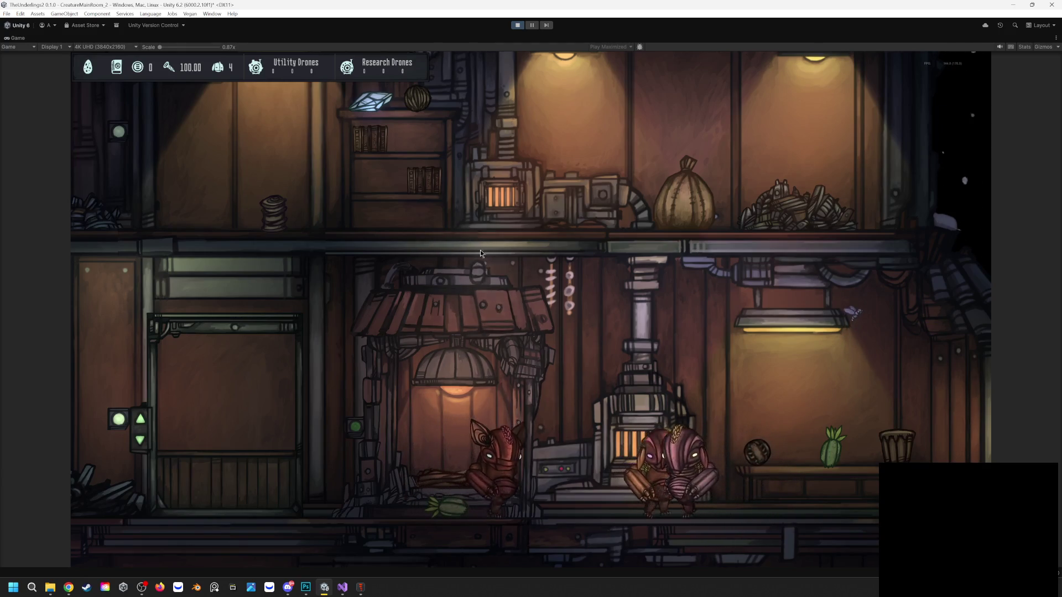
pyautogui.click(519, 26)
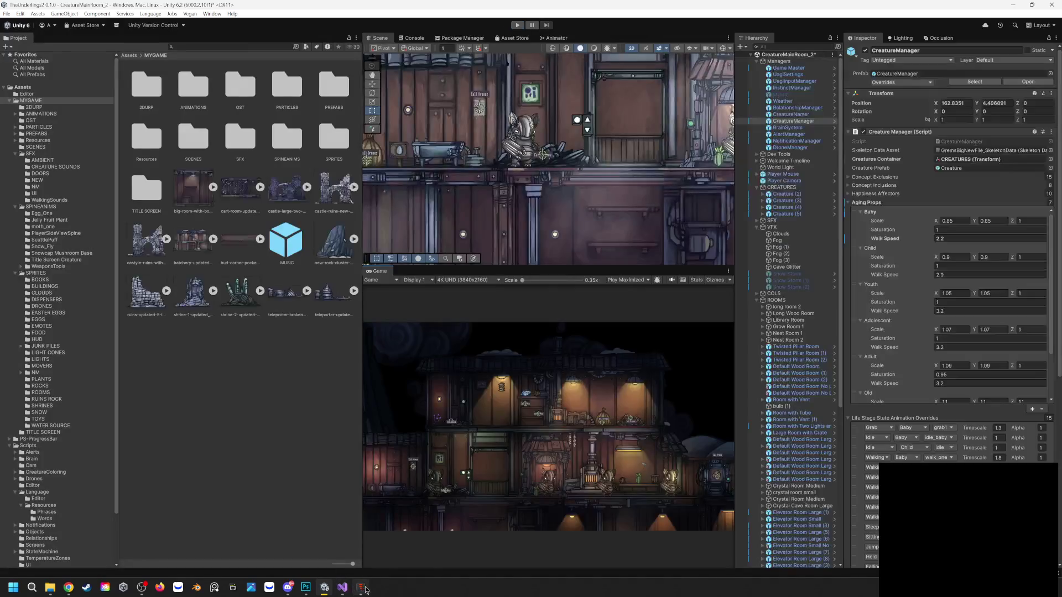
# In Spine's Animate mode, make walk_one active and scrub through it
pyautogui.click(361, 588)
pyautogui.click(27, 21)
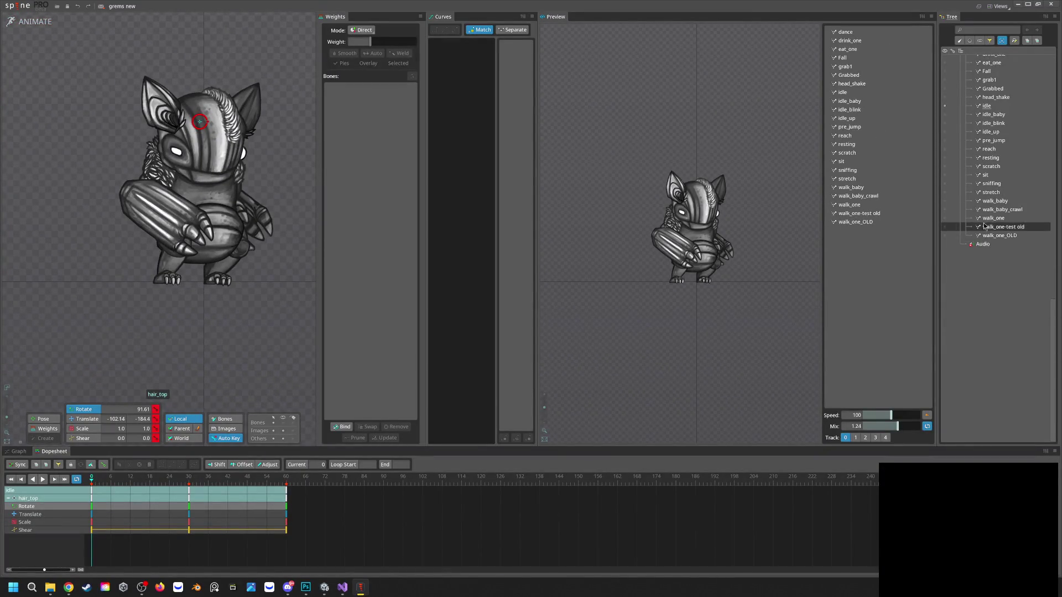
pyautogui.click(945, 219)
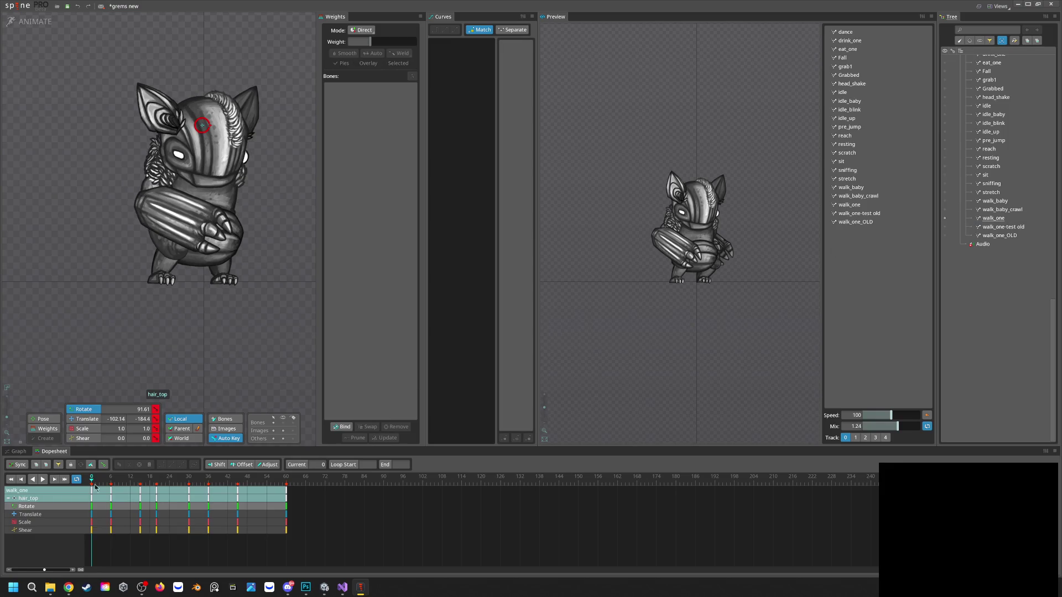
pyautogui.moveTo(92, 483)
pyautogui.mouseDown()
pyautogui.moveTo(250, 485)
pyautogui.moveTo(92, 479)
pyautogui.mouseUp()
# Make walk_baby active and scrub through it, then return to Unity
pyautogui.click(988, 203)
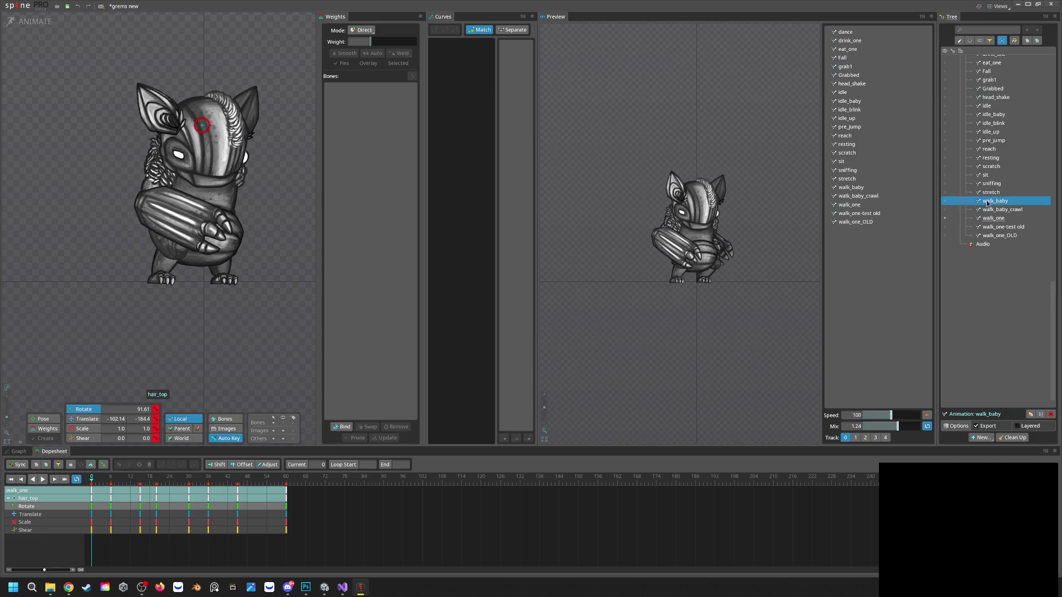
pyautogui.click(946, 202)
pyautogui.moveTo(91, 479); pyautogui.dragTo(280, 490)
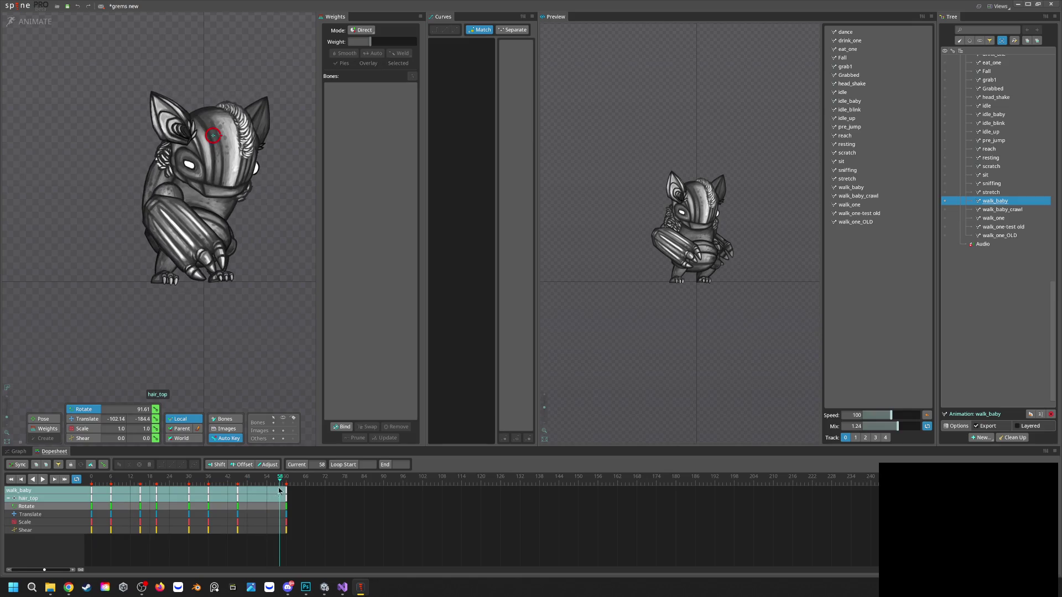
pyautogui.click(325, 590)
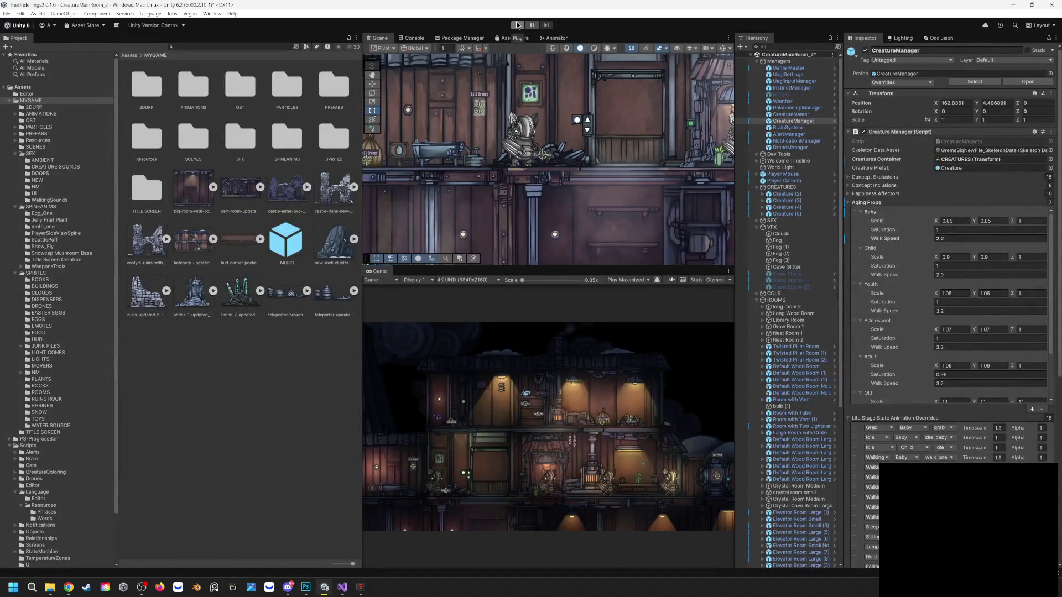
pyautogui.click(517, 26)
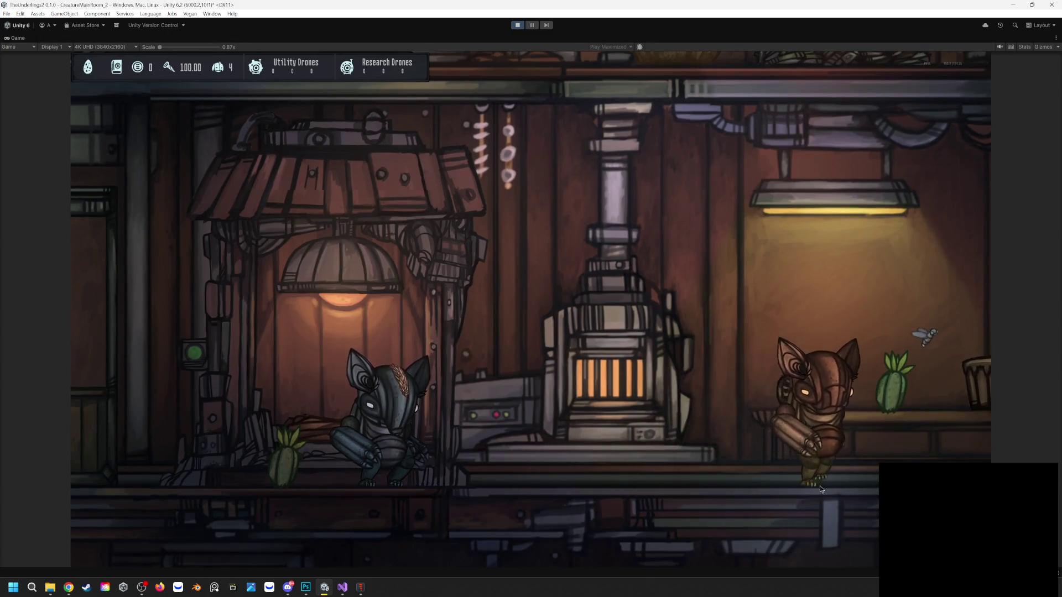
pyautogui.click(820, 485)
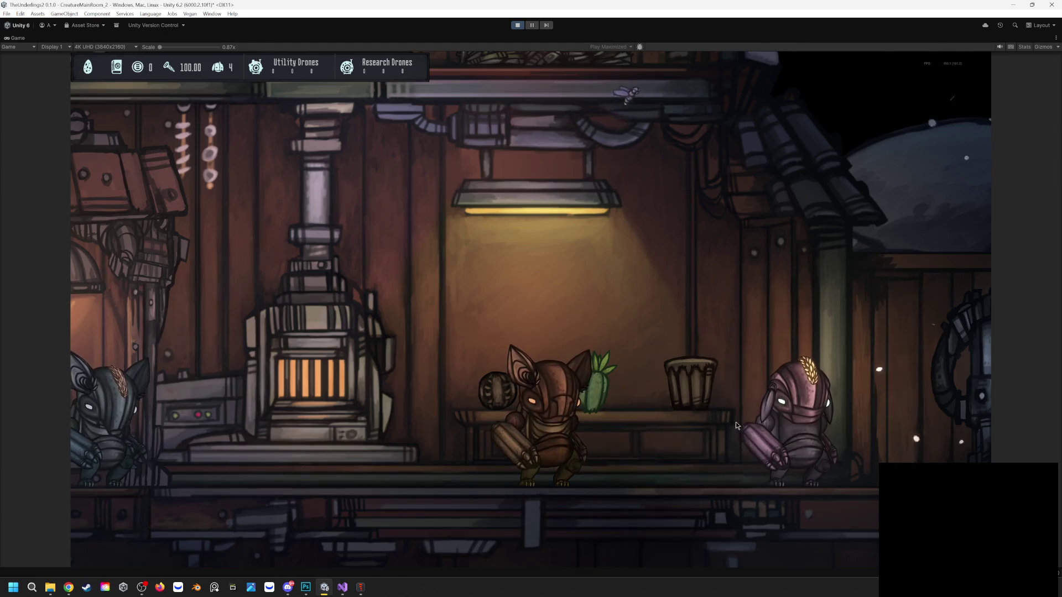
pyautogui.click(518, 26)
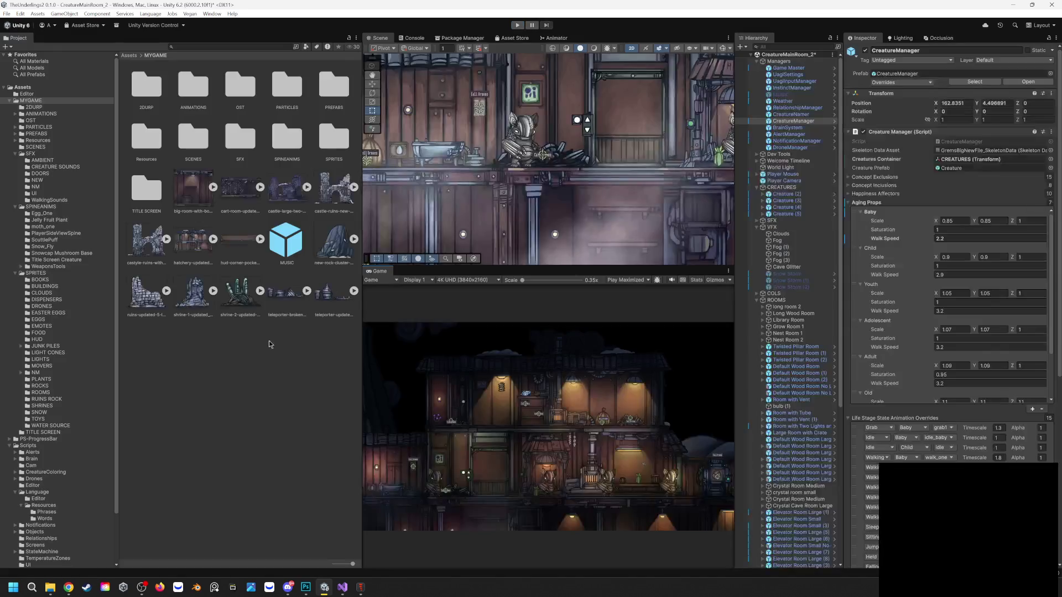
# In Spine Pro, make walk_one the active animation and play it in a loop for reference
pyautogui.click(361, 588)
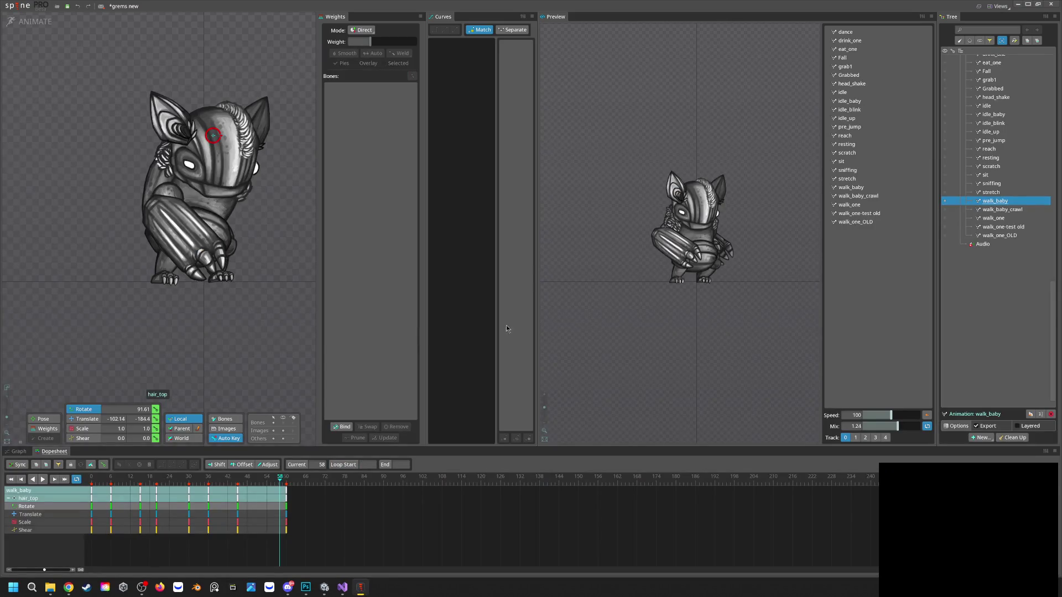
pyautogui.click(945, 219)
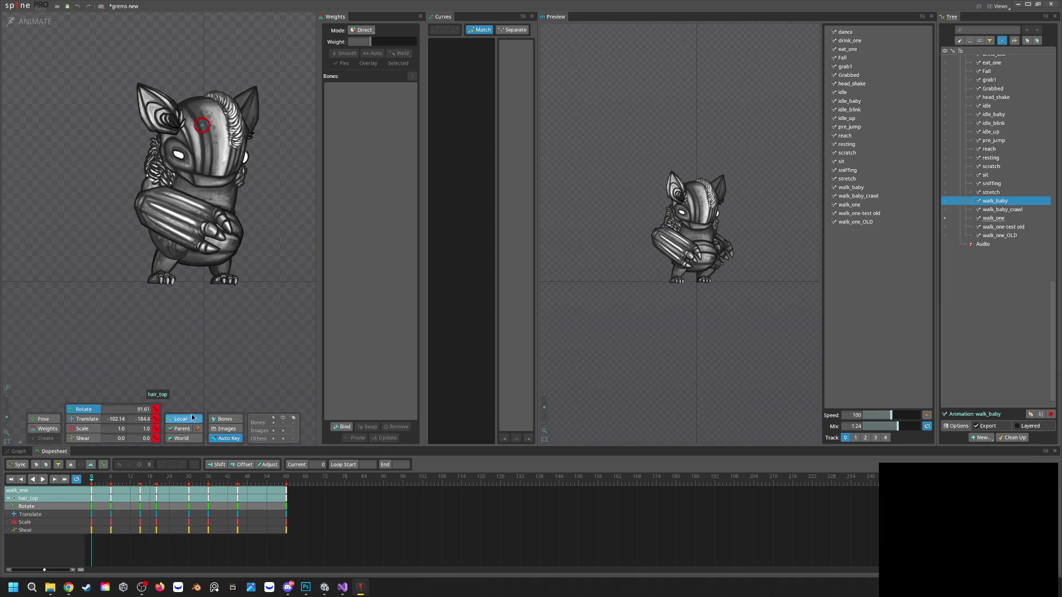
pyautogui.press('space')
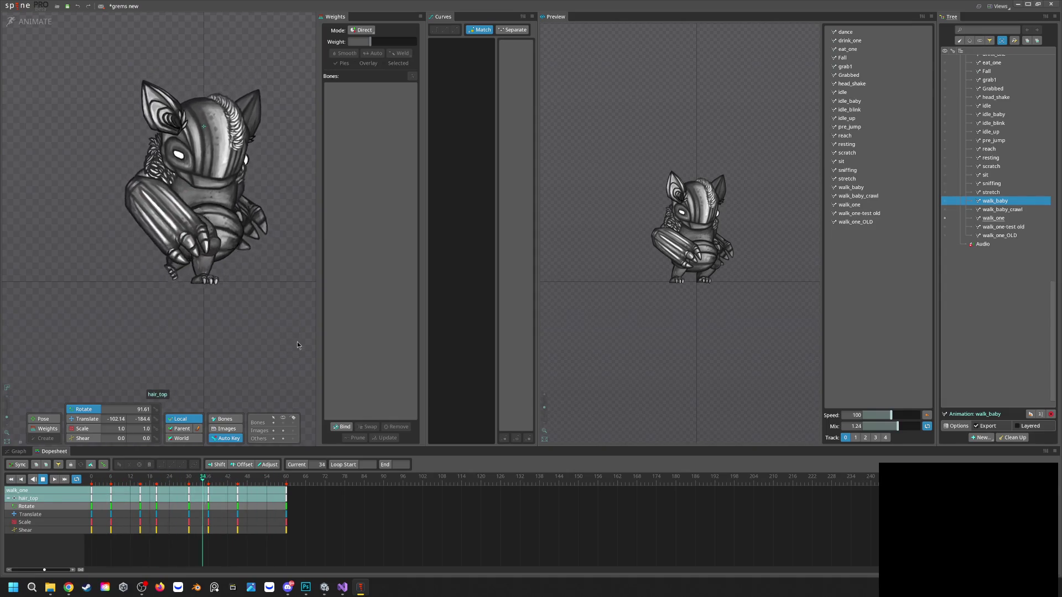
# Back in the Unity editor, start play-testing the creature room scene again
pyautogui.moveTo(308, 588)
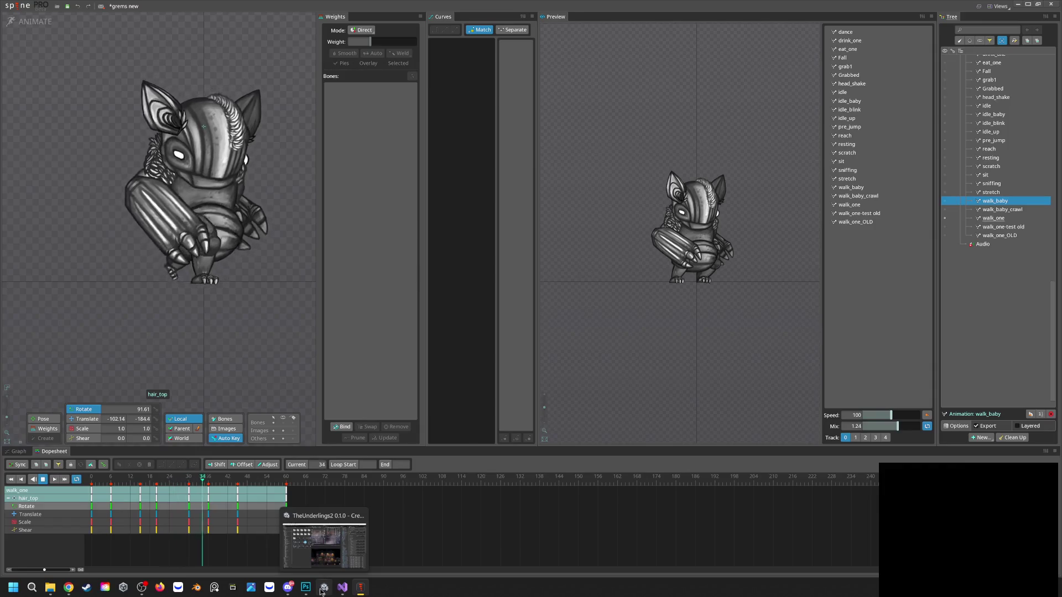
pyautogui.click(324, 587)
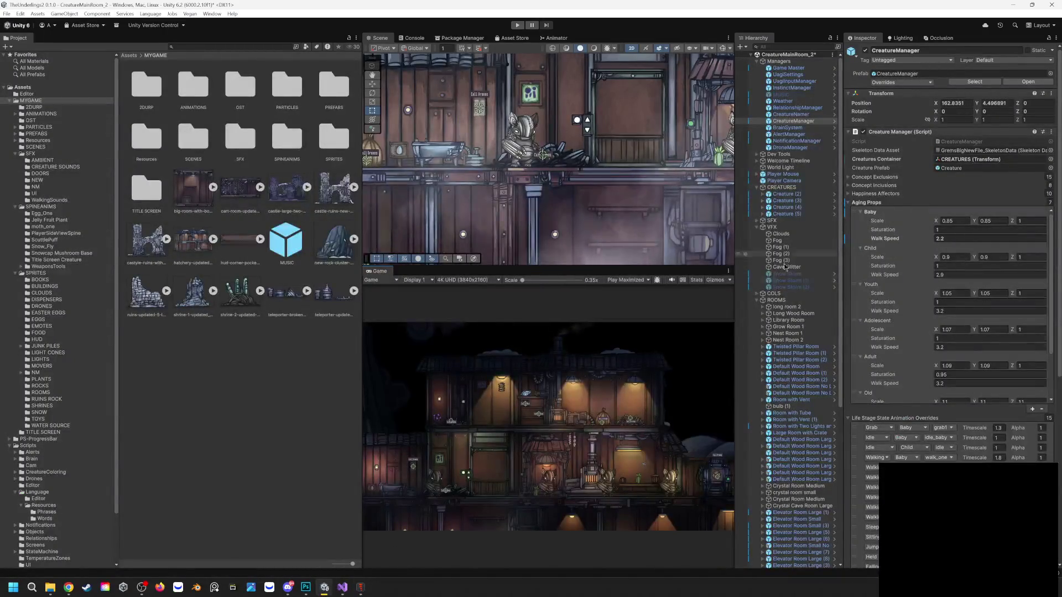
pyautogui.click(516, 26)
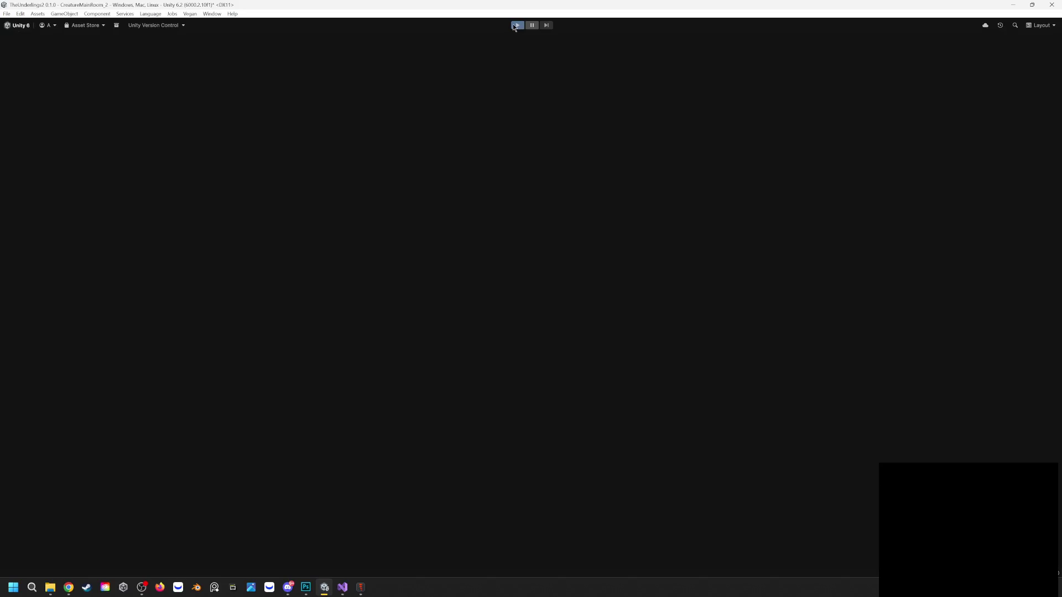
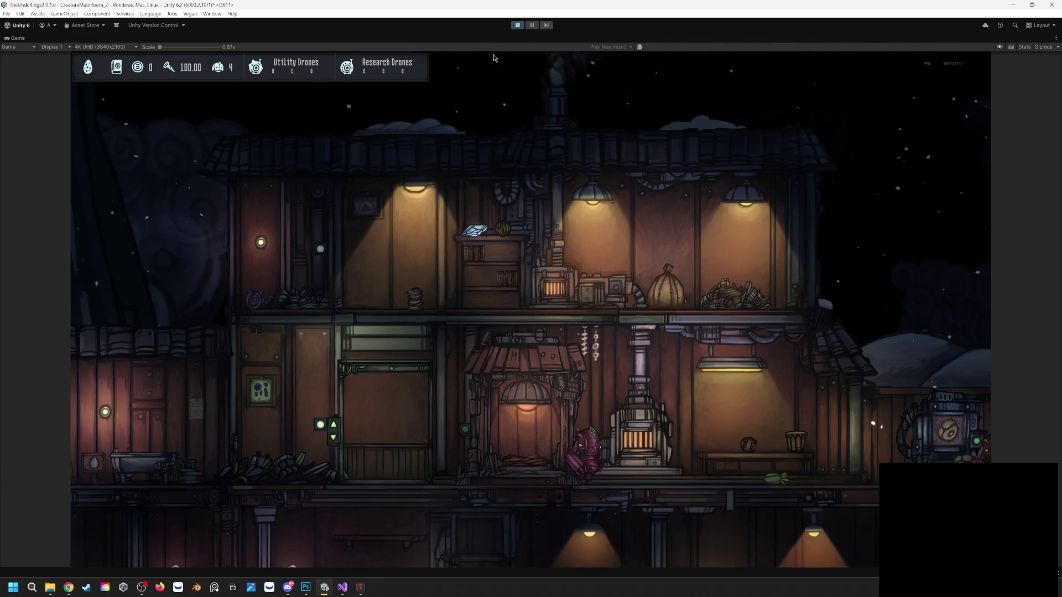
# Stop the game, review Creature (5)'s Inspector properties, and restart Play mode
pyautogui.click(515, 24)
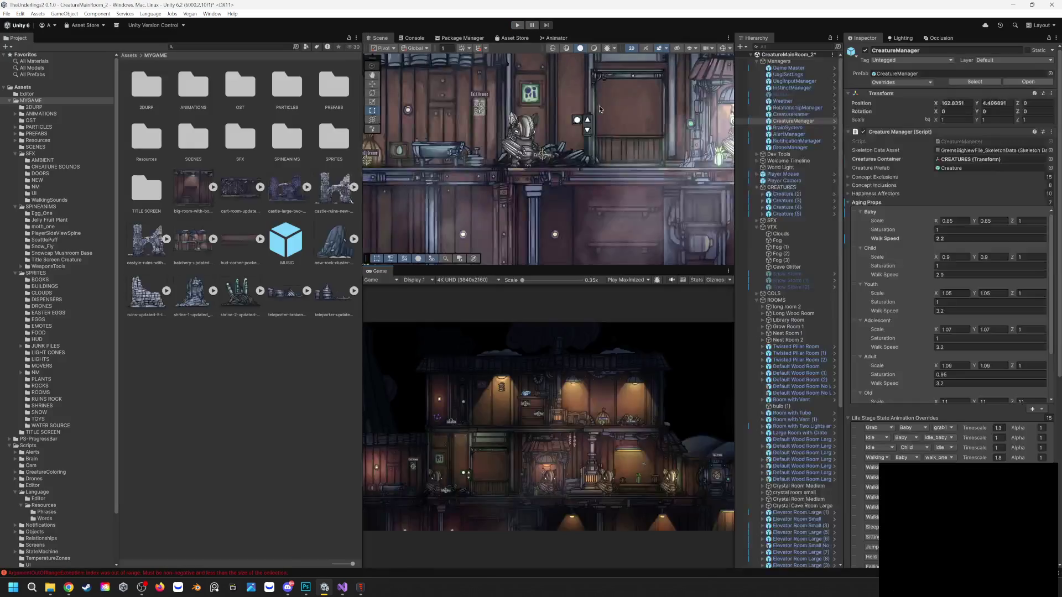
pyautogui.click(530, 136)
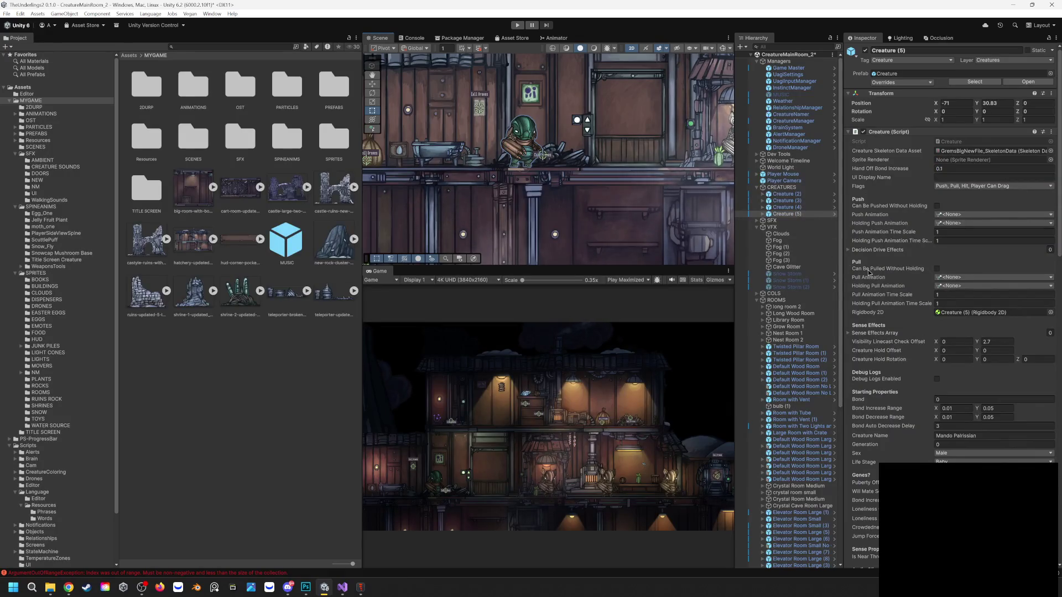
pyautogui.scroll(-10, 872, 271)
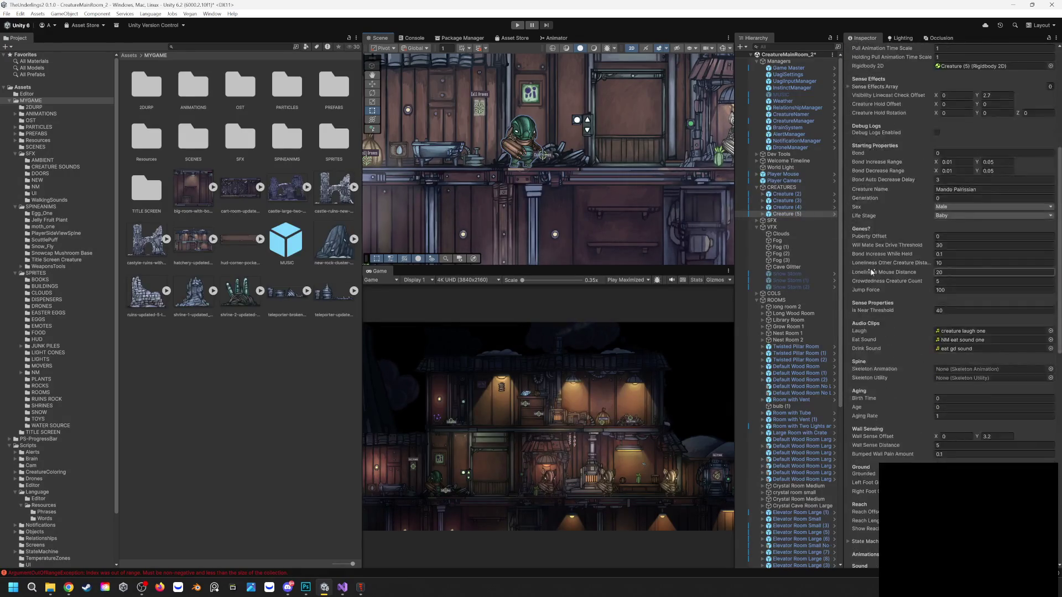
pyautogui.scroll(10, 871, 271)
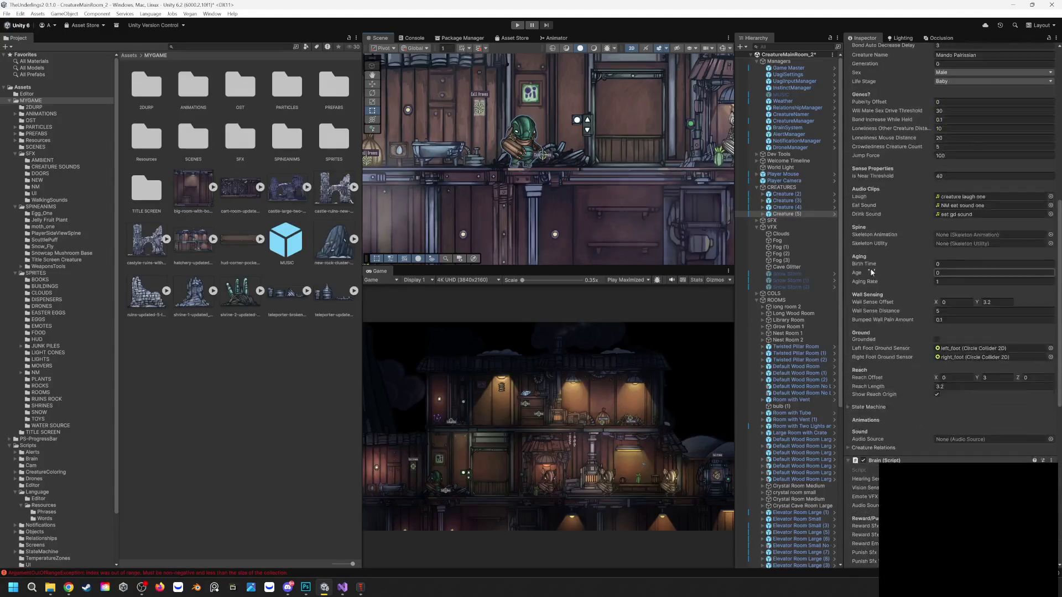
pyautogui.scroll(4, 871, 270)
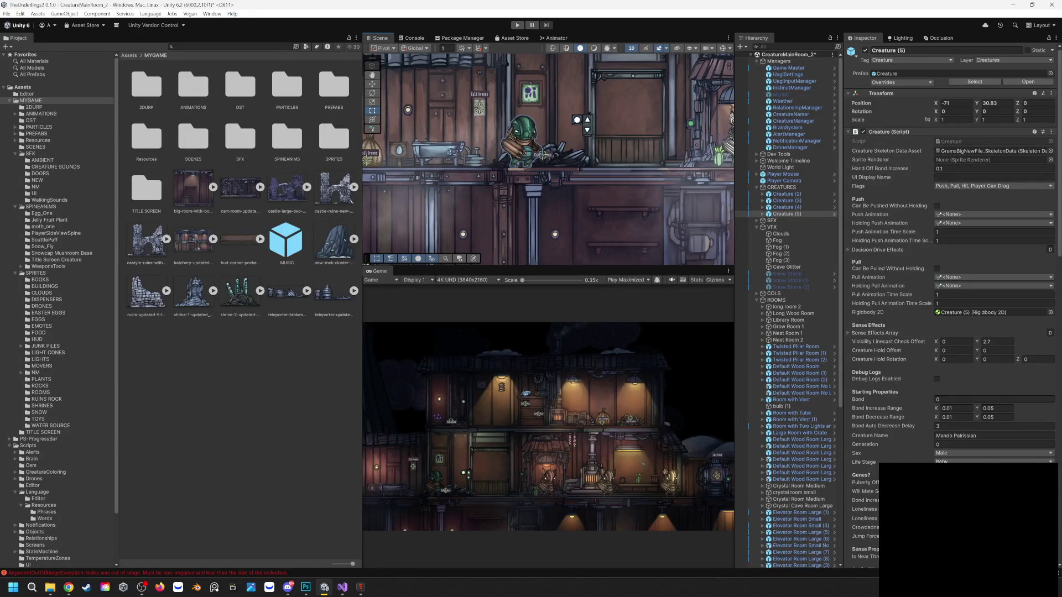
pyautogui.click(514, 24)
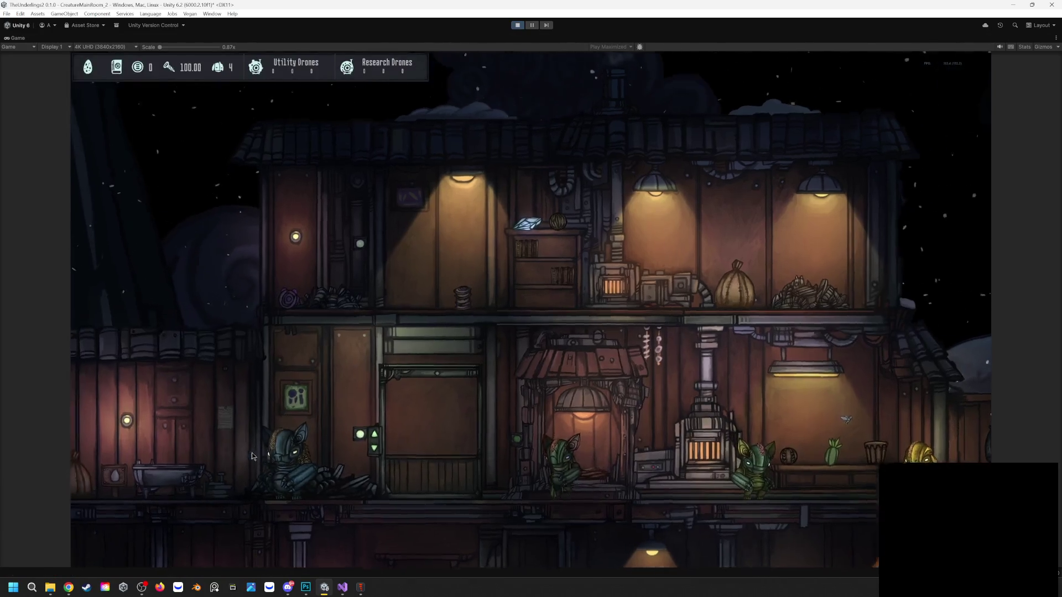
# Carry the seated teal creature over beside the sack on the upper shelf
pyautogui.scroll(3, 251, 452)
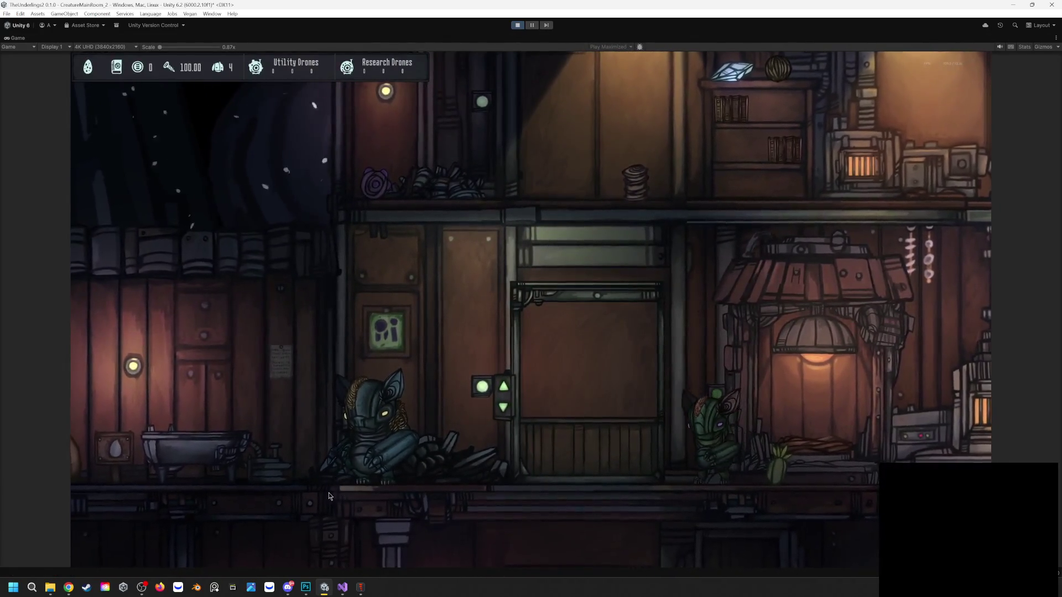
pyautogui.press('a')
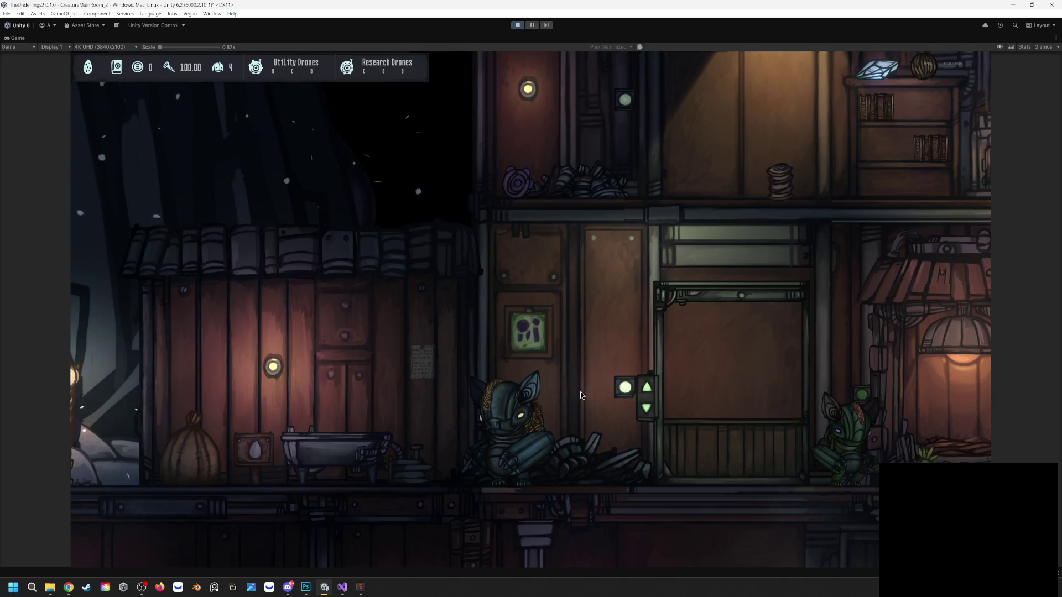
pyautogui.moveTo(503, 402)
pyautogui.mouseDown()
pyautogui.moveTo(591, 214)
pyautogui.moveTo(575, 212)
pyautogui.moveTo(582, 275)
pyautogui.moveTo(616, 298)
pyautogui.mouseUp()
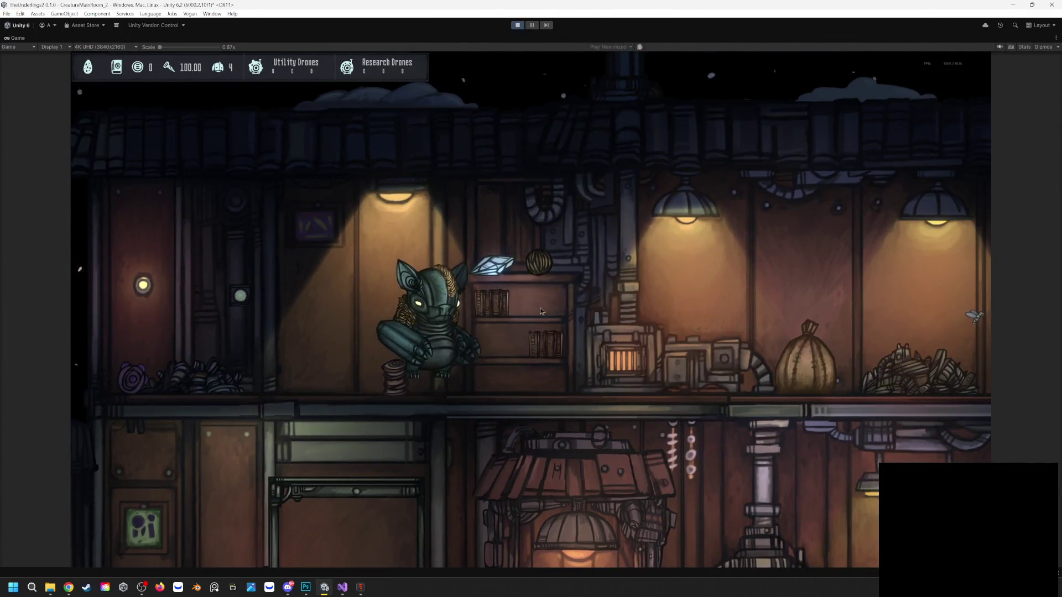
pyautogui.moveTo(435, 315)
pyautogui.mouseDown()
pyautogui.moveTo(628, 251)
pyautogui.moveTo(714, 261)
pyautogui.moveTo(725, 313)
pyautogui.mouseUp()
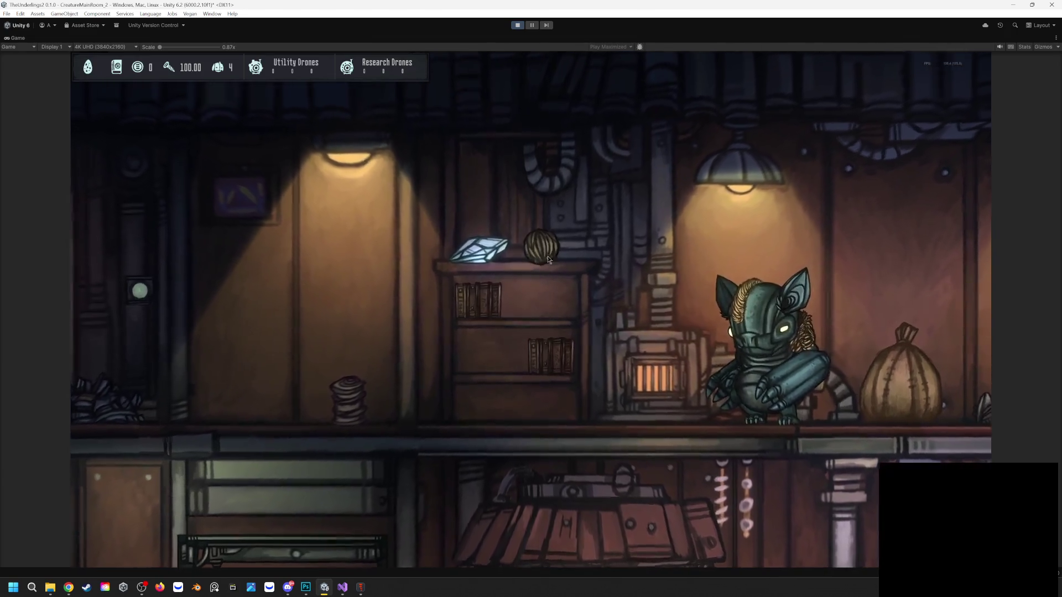
# Move the yarn ball from the shelf top up beside the teal creature
pyautogui.moveTo(548, 257)
pyautogui.mouseDown()
pyautogui.moveTo(589, 324)
pyautogui.moveTo(635, 332)
pyautogui.mouseUp()
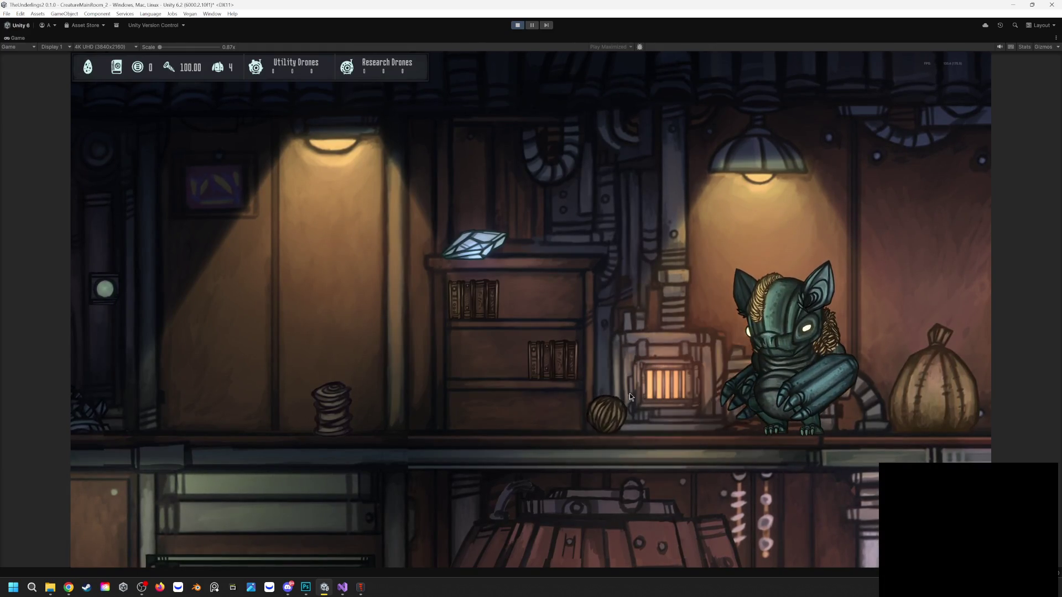
pyautogui.moveTo(616, 387); pyautogui.dragTo(652, 350)
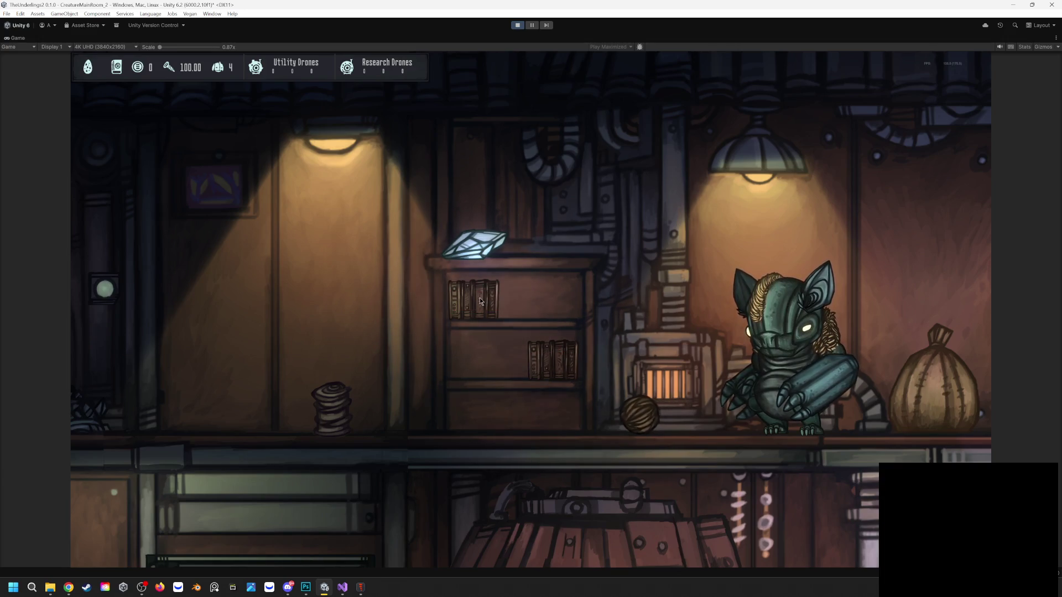
pyautogui.moveTo(631, 410)
pyautogui.mouseDown()
pyautogui.moveTo(692, 337)
pyautogui.moveTo(759, 353)
pyautogui.moveTo(643, 353)
pyautogui.moveTo(613, 365)
pyautogui.mouseUp()
pyautogui.scroll(-3, 609, 380)
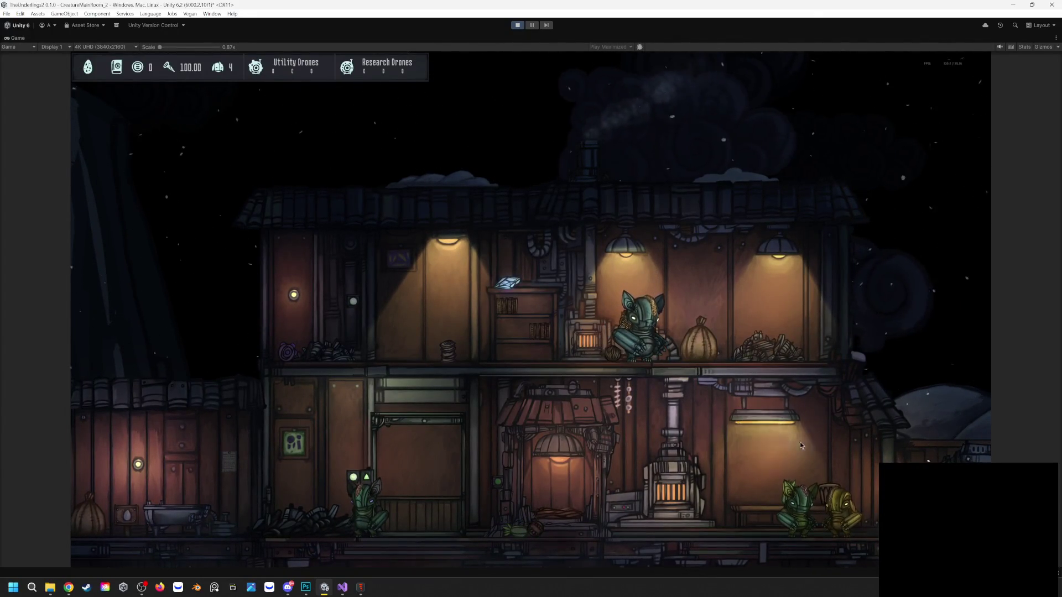
# Build a Utility Drone for 50 resources at the terminal building
pyautogui.moveTo(785, 463)
pyautogui.mouseDown()
pyautogui.moveTo(723, 472)
pyautogui.moveTo(659, 430)
pyautogui.moveTo(544, 384)
pyautogui.mouseUp()
pyautogui.moveTo(863, 482); pyautogui.dragTo(765, 477)
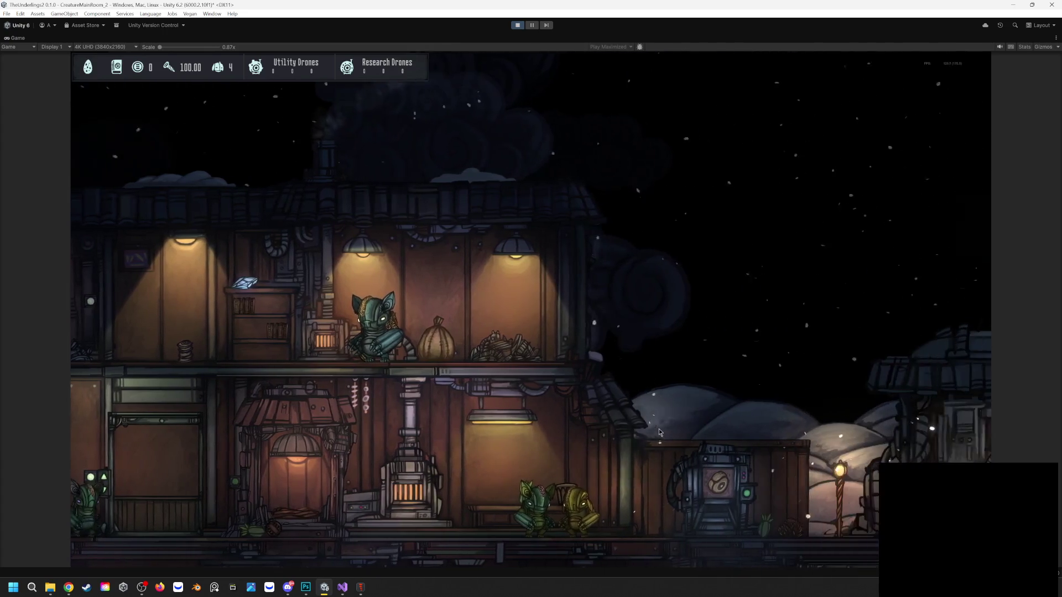
pyautogui.click(766, 477)
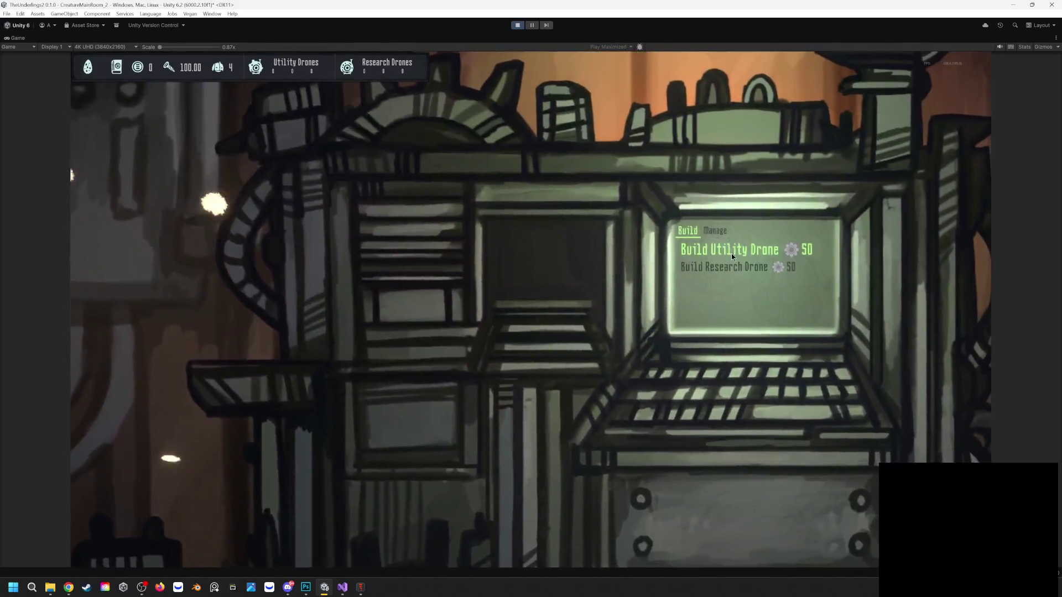
pyautogui.click(731, 253)
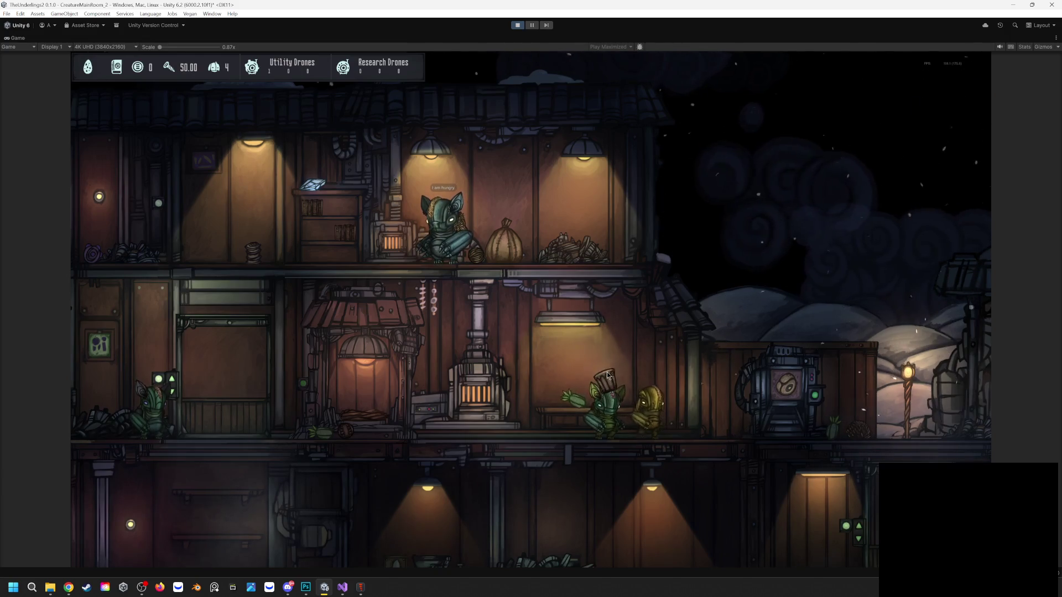
# Feed the cup to the yellow creature and the pod to the green one, then reposition the ball
pyautogui.moveTo(553, 395)
pyautogui.mouseDown()
pyautogui.moveTo(592, 357)
pyautogui.moveTo(696, 406)
pyautogui.mouseUp()
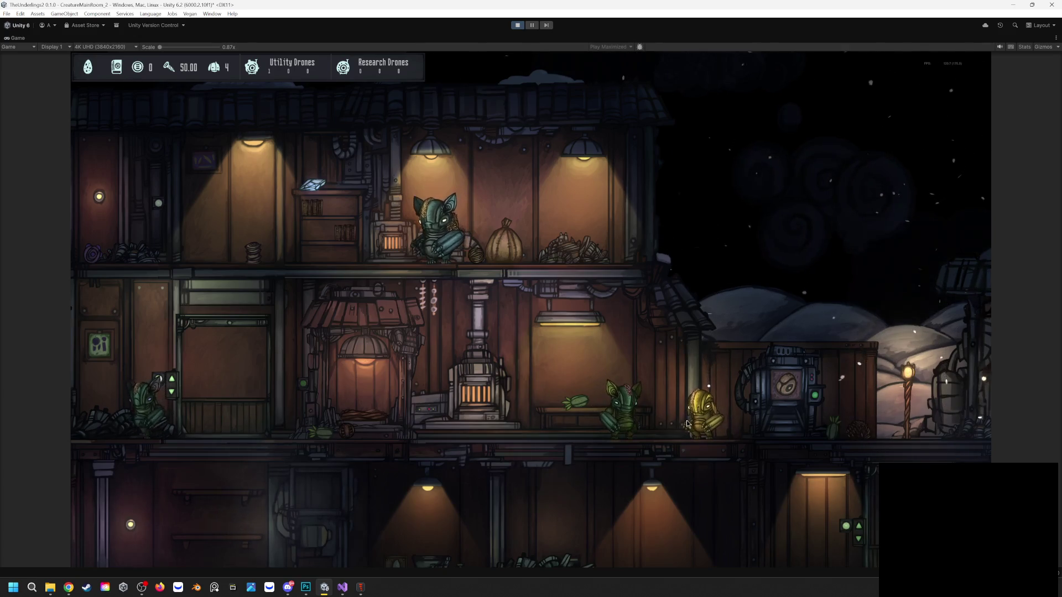
pyautogui.moveTo(565, 409)
pyautogui.mouseDown()
pyautogui.moveTo(602, 390)
pyautogui.moveTo(621, 419)
pyautogui.mouseUp()
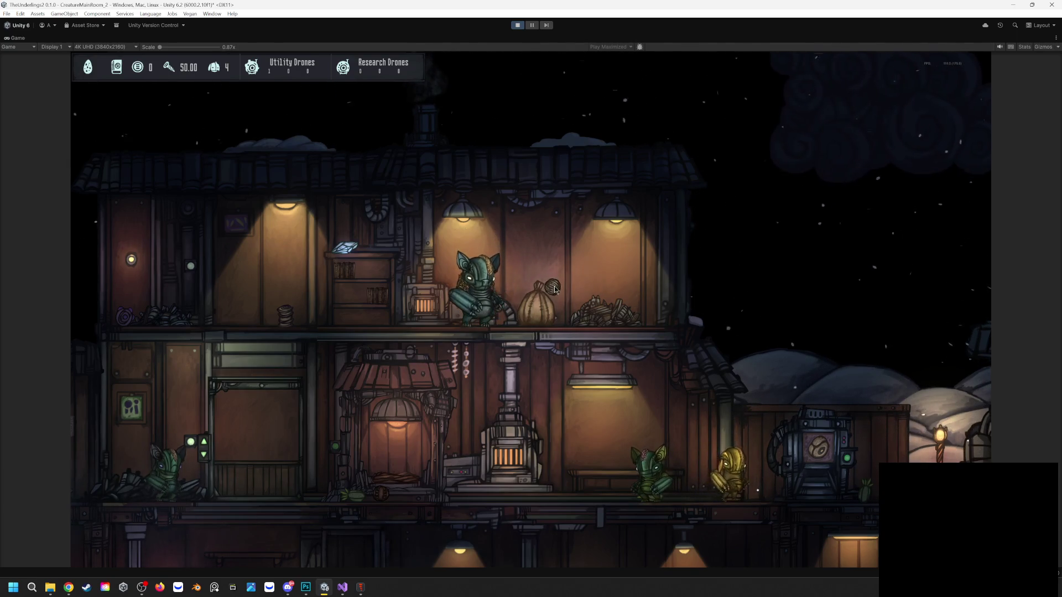
pyautogui.moveTo(545, 288); pyautogui.dragTo(567, 324)
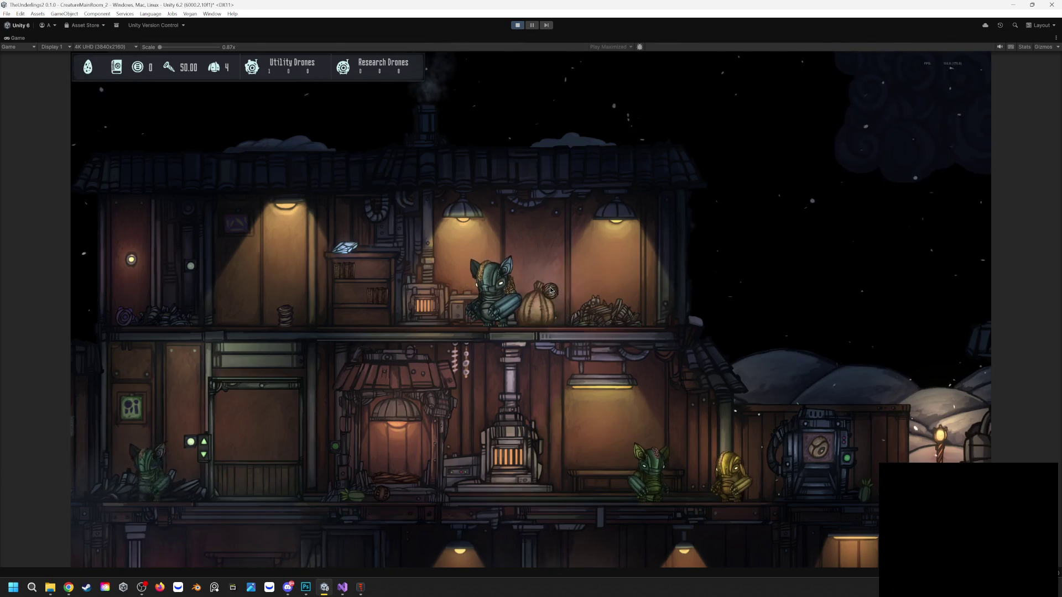
pyautogui.click(568, 319)
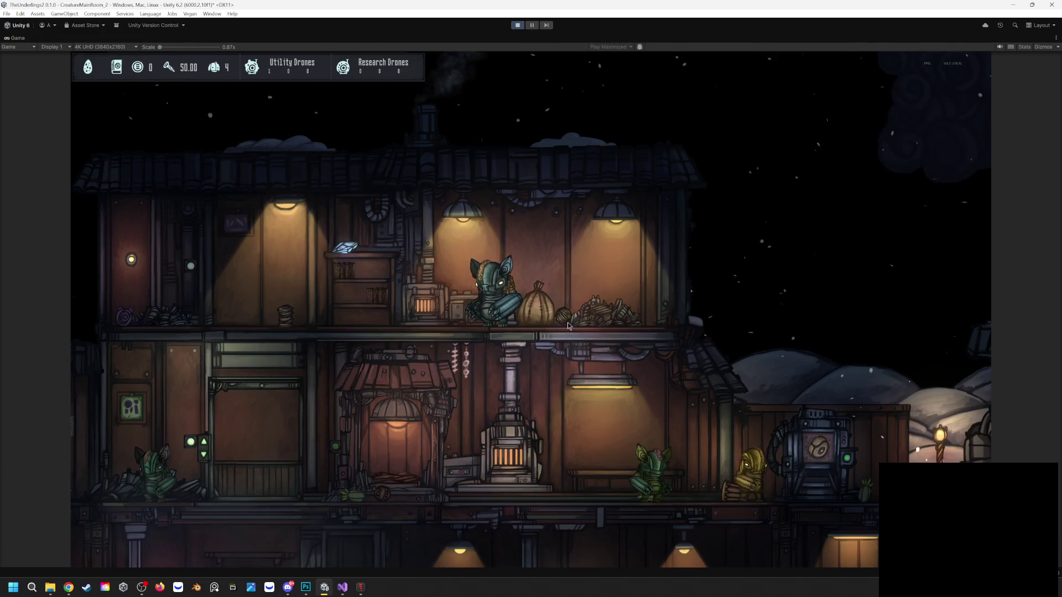
pyautogui.moveTo(570, 316)
pyautogui.mouseDown()
pyautogui.moveTo(609, 299)
pyautogui.moveTo(534, 272)
pyautogui.moveTo(448, 299)
pyautogui.mouseUp()
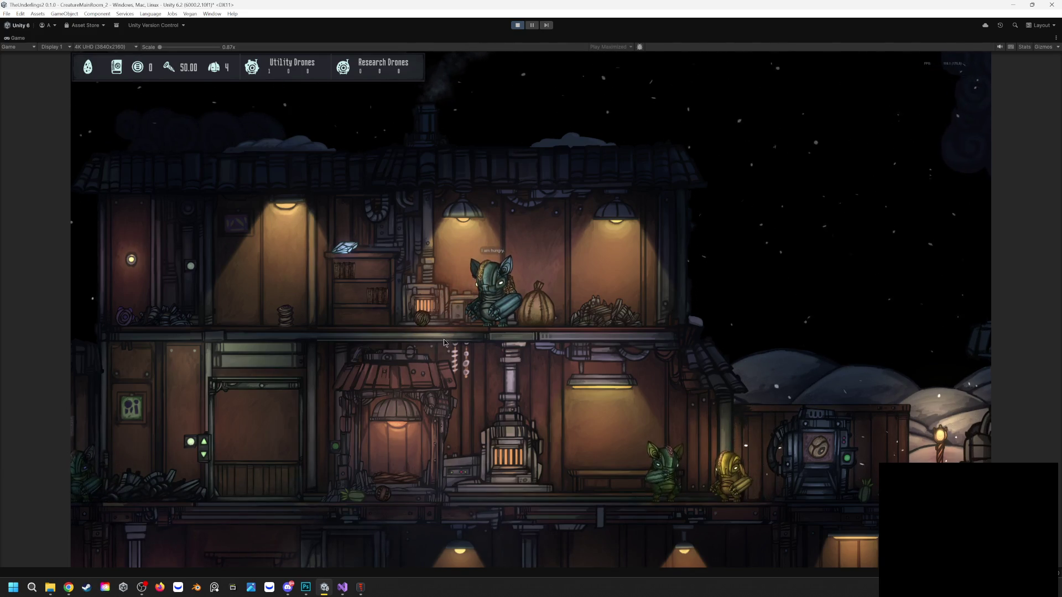
# Feed the round food item to the hungry creature and shuffle items on the lower floor
pyautogui.moveTo(354, 494)
pyautogui.mouseDown()
pyautogui.moveTo(368, 415)
pyautogui.moveTo(409, 322)
pyautogui.moveTo(452, 281)
pyautogui.mouseUp()
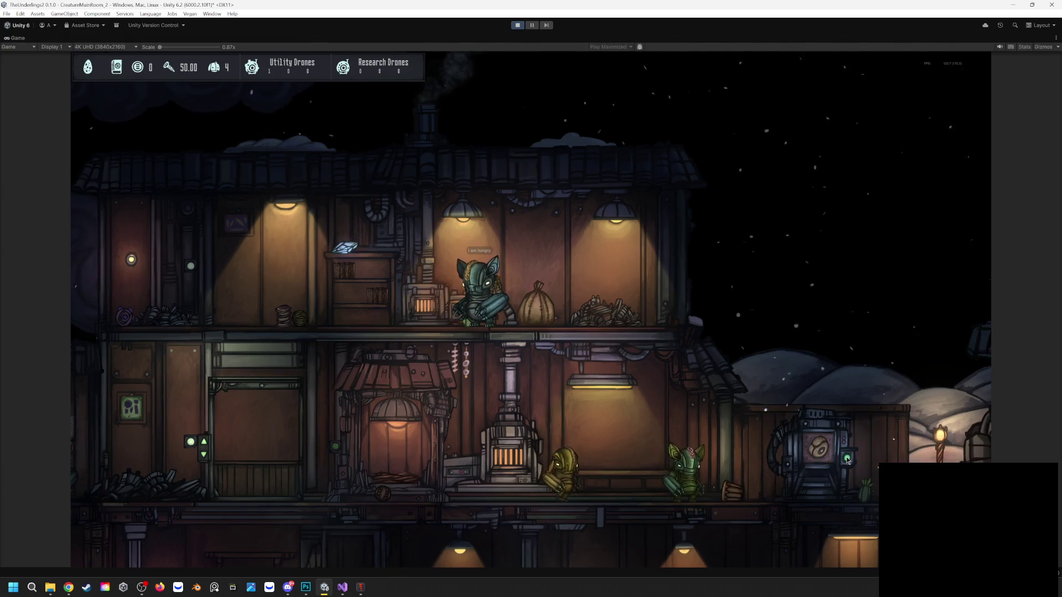
pyautogui.moveTo(826, 477); pyautogui.dragTo(825, 493)
pyautogui.moveTo(613, 382); pyautogui.dragTo(454, 308)
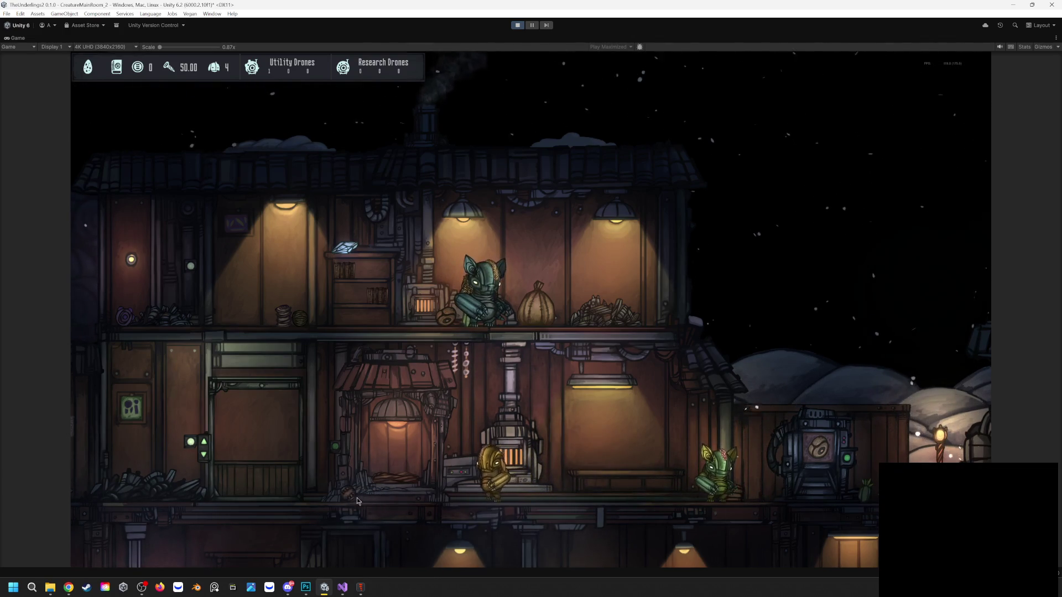
pyautogui.moveTo(343, 484); pyautogui.dragTo(427, 473)
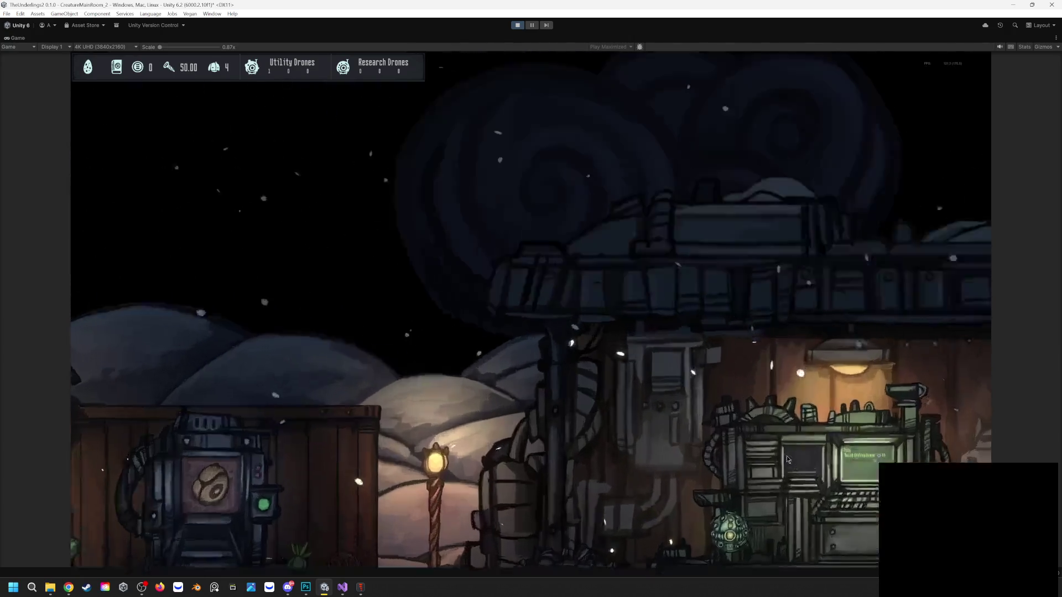
# Build a second Utility Drone at the terminal with the last 50 resources
pyautogui.click(787, 459)
pyautogui.click(745, 247)
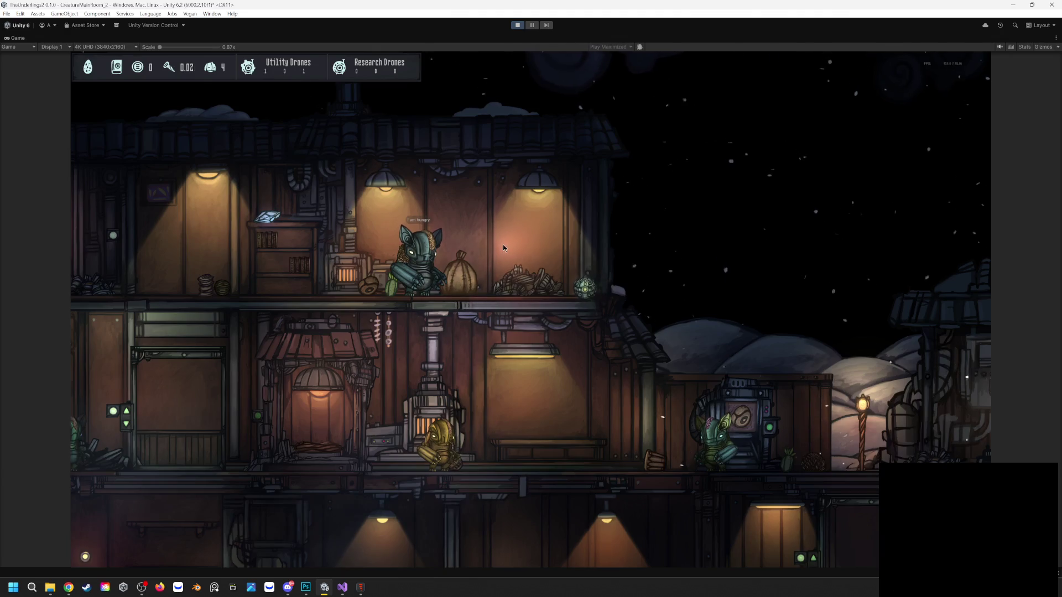
# Move the coil stack, teal creature and small cactus from the upper shelf to the lower floor
pyautogui.press('d')
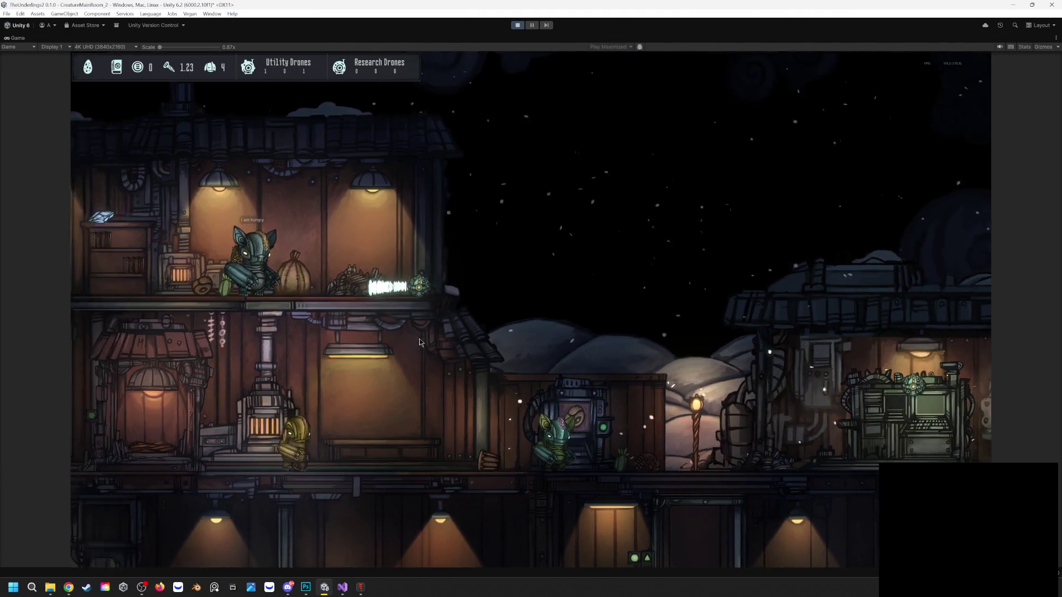
pyautogui.press('a')
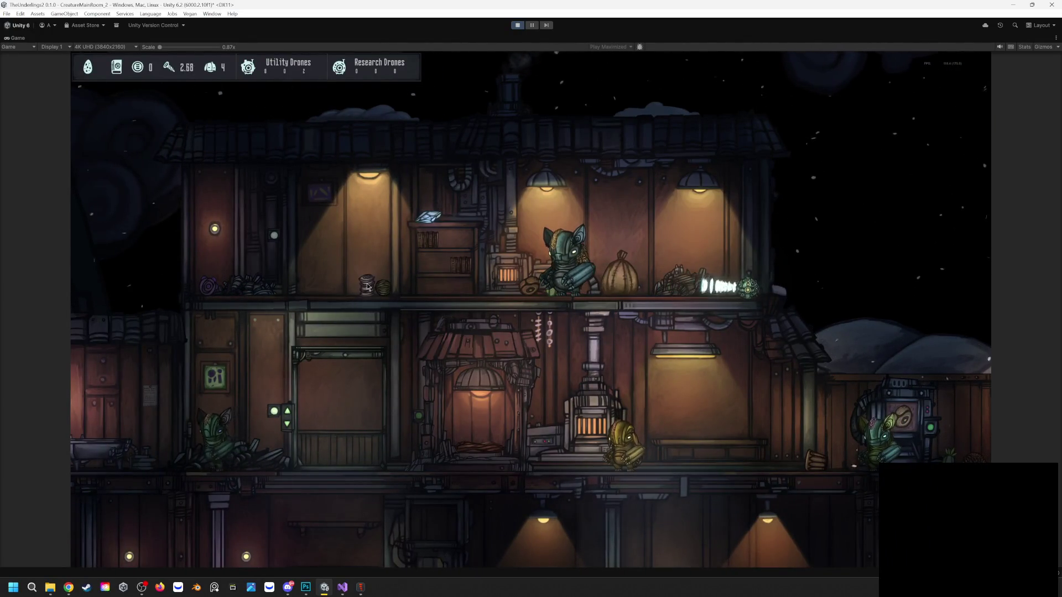
pyautogui.moveTo(366, 283)
pyautogui.mouseDown()
pyautogui.moveTo(512, 407)
pyautogui.moveTo(730, 446)
pyautogui.mouseUp()
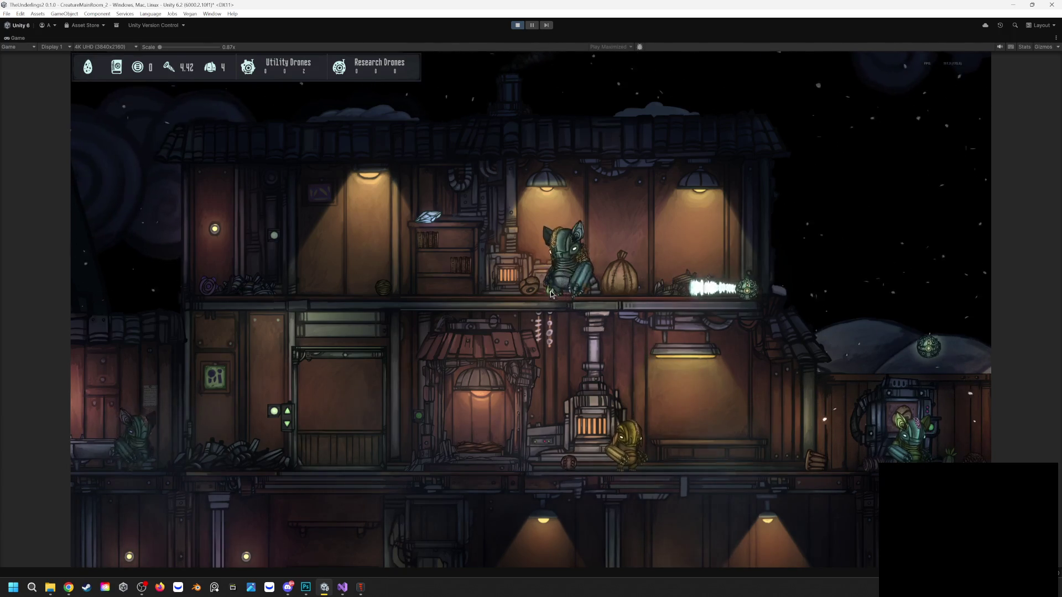
pyautogui.moveTo(420, 301)
pyautogui.mouseDown()
pyautogui.moveTo(454, 394)
pyautogui.moveTo(706, 438)
pyautogui.moveTo(701, 450)
pyautogui.mouseUp()
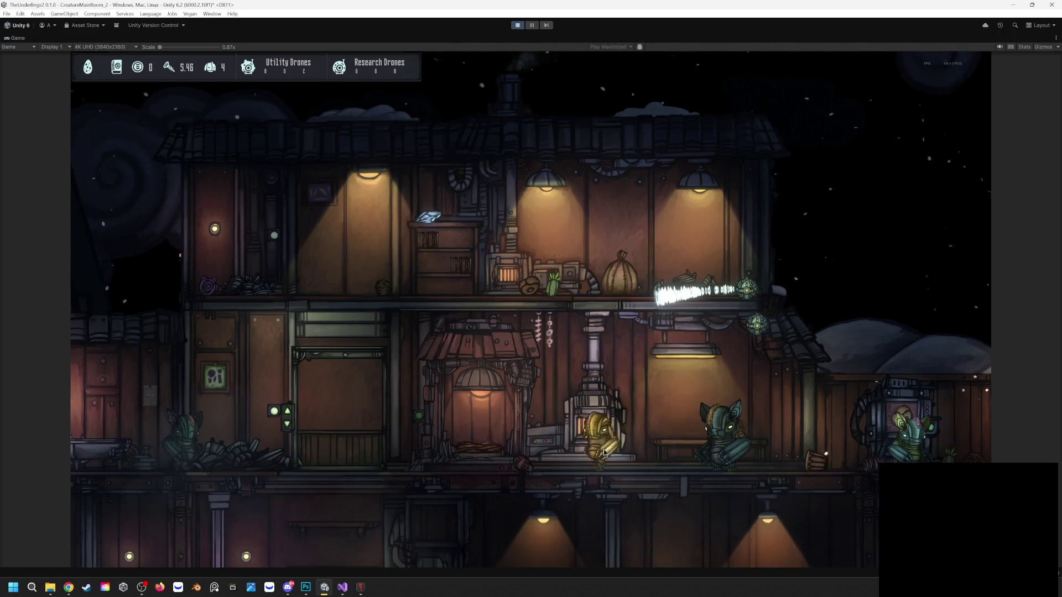
pyautogui.moveTo(553, 285); pyautogui.dragTo(609, 393)
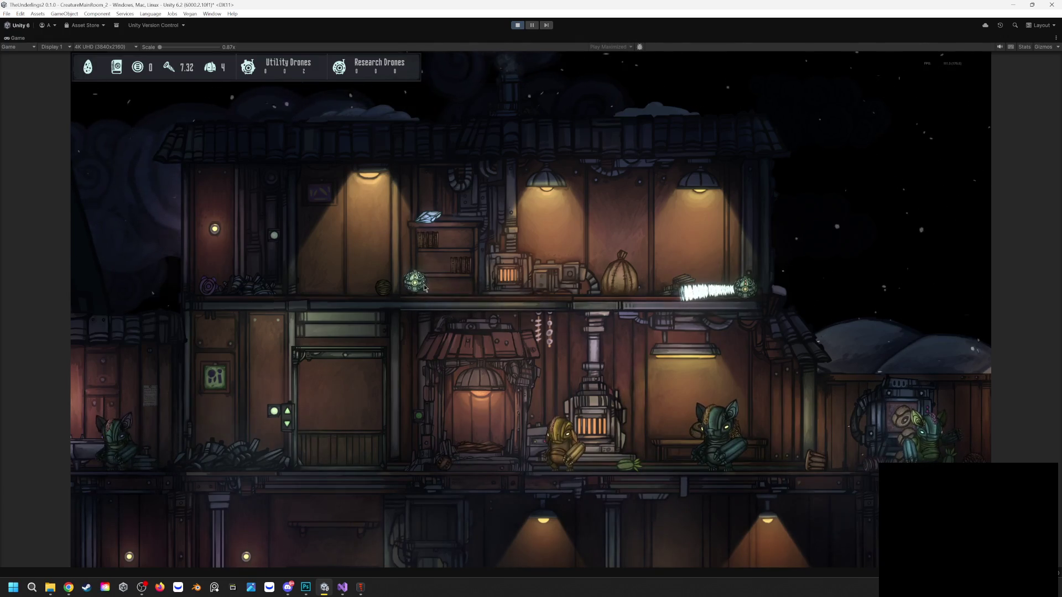
# Nudge the teal creature, then carry the green creature up onto the upper shelf
pyautogui.press('d')
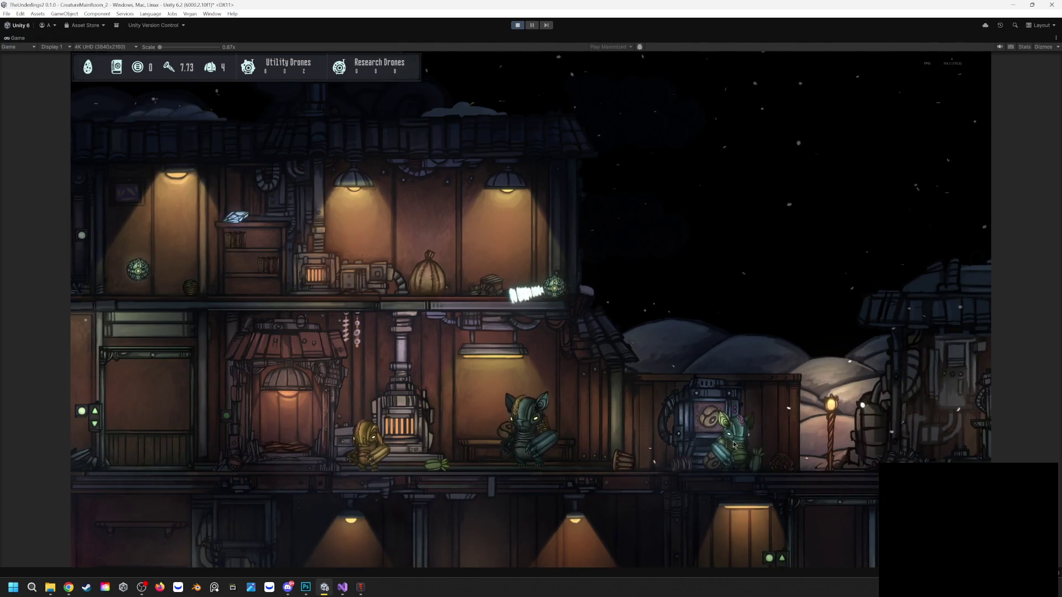
pyautogui.moveTo(734, 444); pyautogui.dragTo(638, 438)
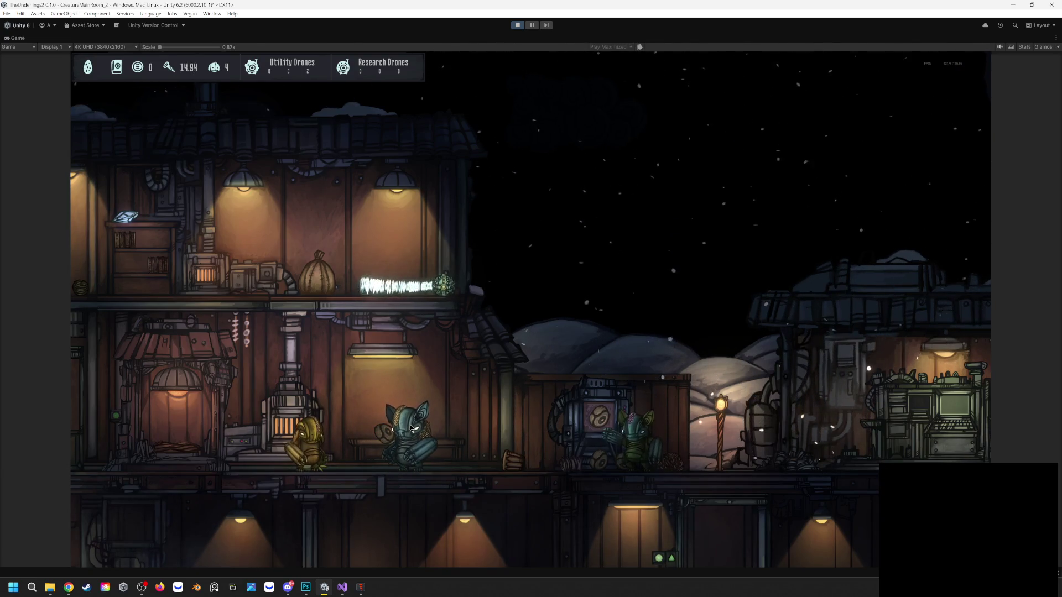
pyautogui.moveTo(412, 425); pyautogui.dragTo(434, 385)
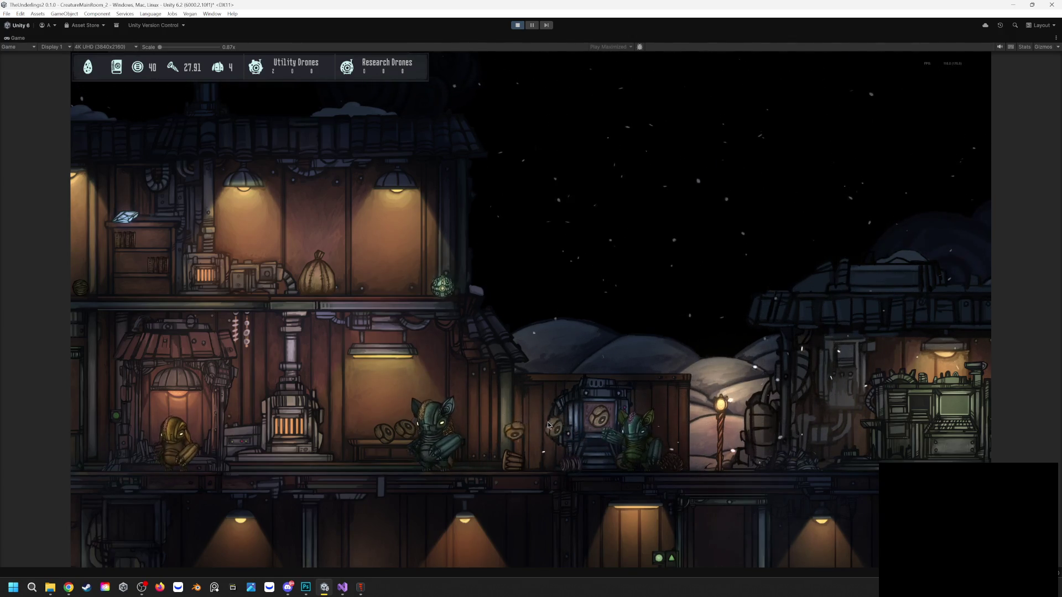
pyautogui.moveTo(641, 432)
pyautogui.mouseDown()
pyautogui.moveTo(437, 260)
pyautogui.moveTo(401, 255)
pyautogui.moveTo(397, 281)
pyautogui.mouseUp()
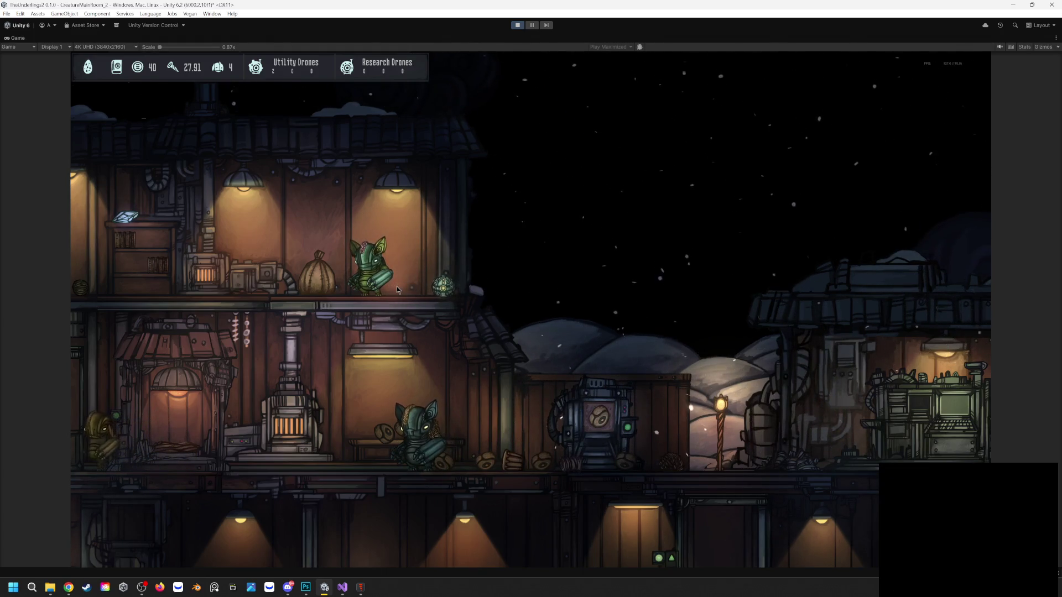
# Check a utility drone's stats in its info panel, then close it
pyautogui.click(444, 287)
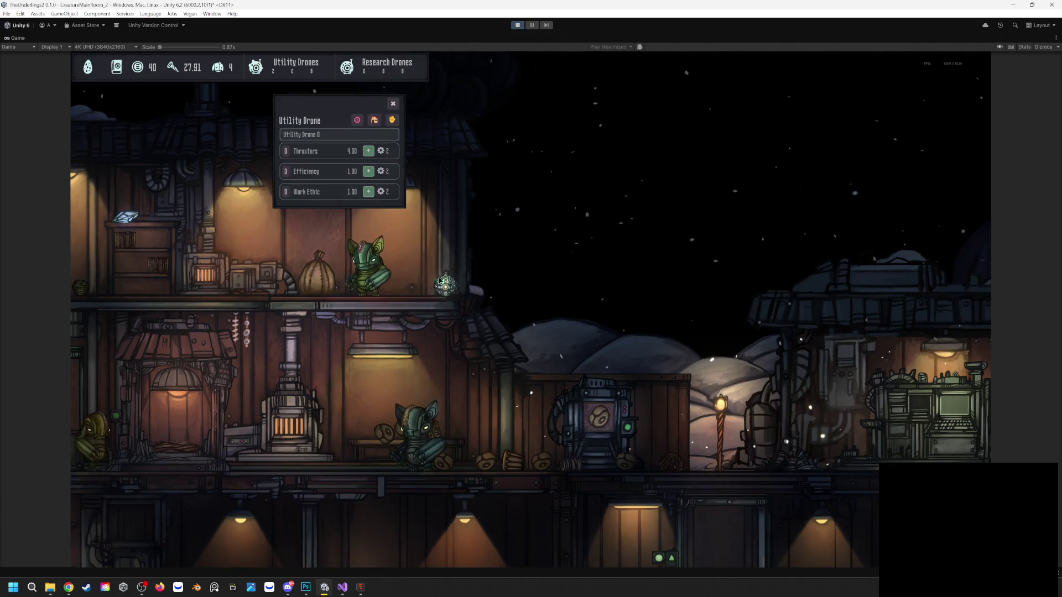
pyautogui.click(392, 104)
pyautogui.press('a')
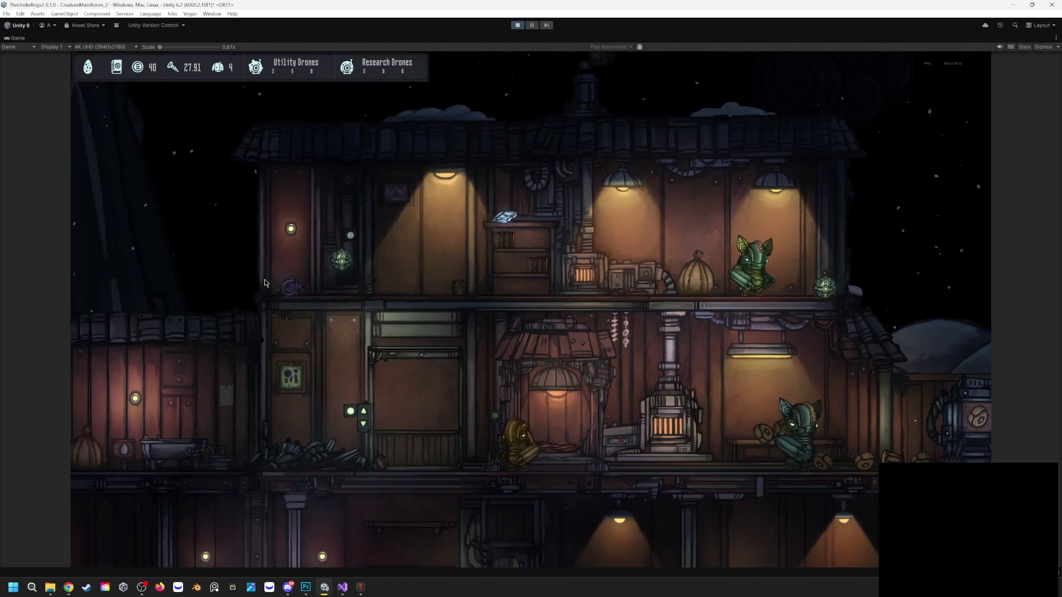
pyautogui.press('s')
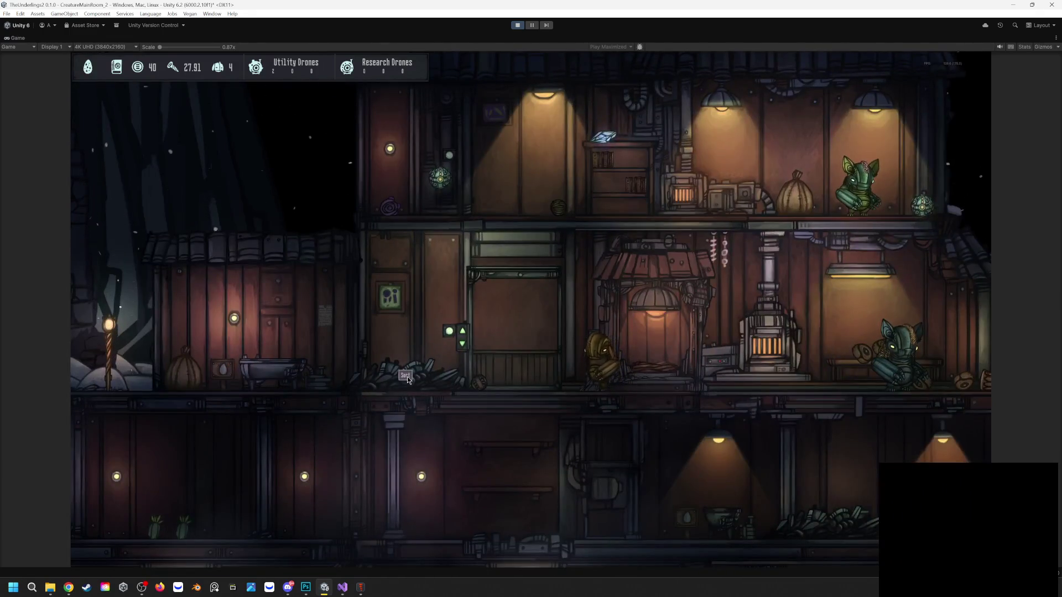
pyautogui.press('d')
pyautogui.press('w')
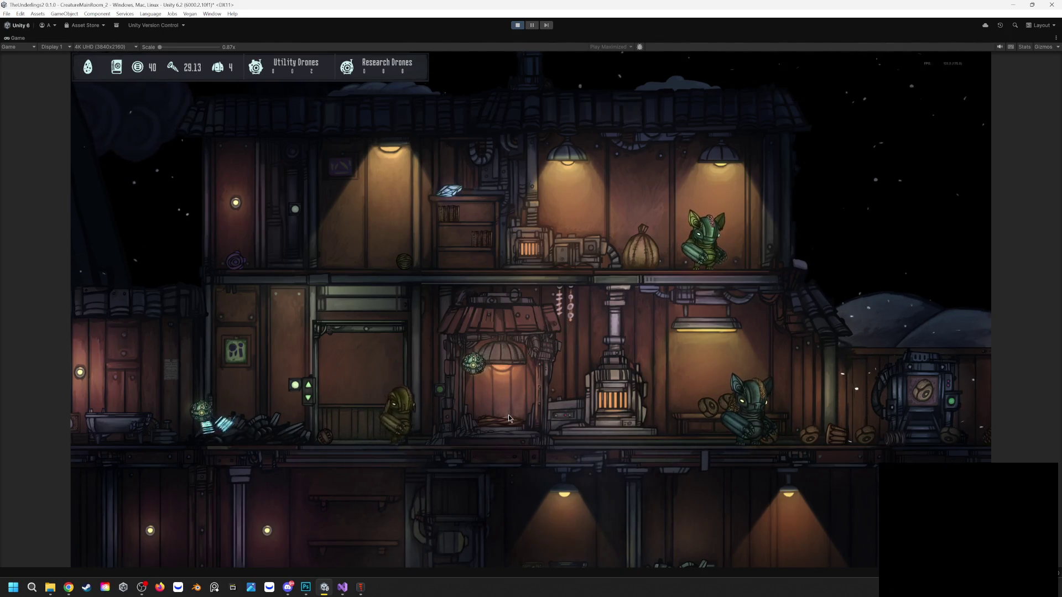
# Move the view to the base's left rooms and send the elevator up
pyautogui.press('d')
pyautogui.press('d')
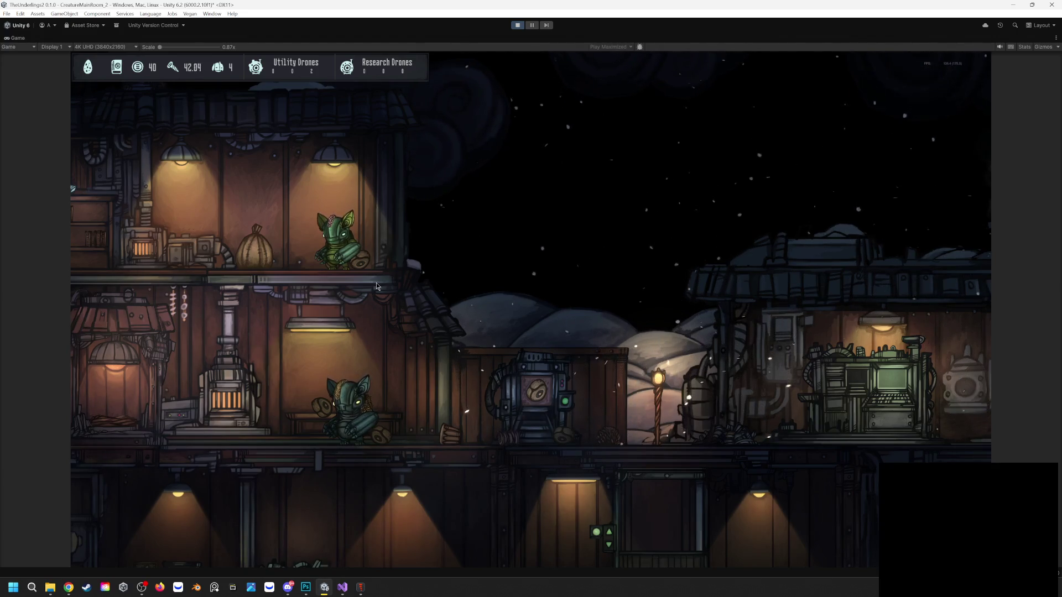
pyautogui.press('a')
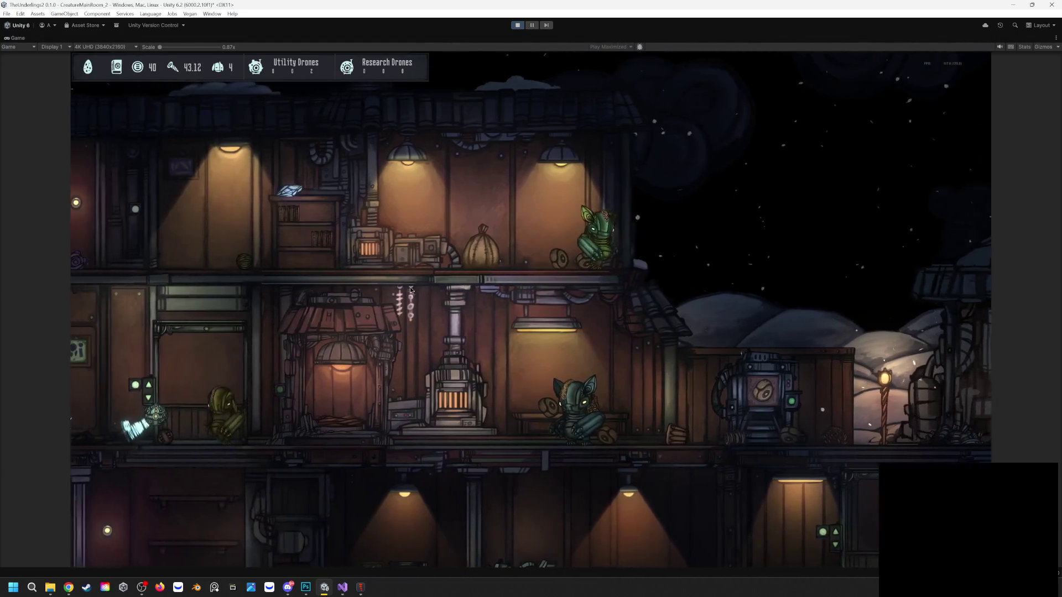
pyautogui.press('a')
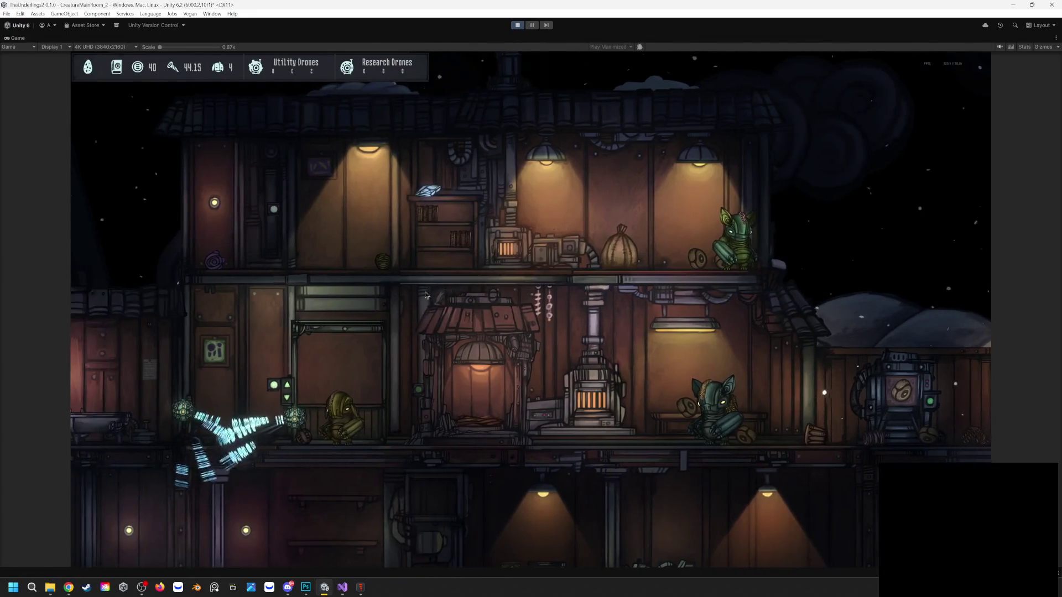
pyautogui.click(287, 385)
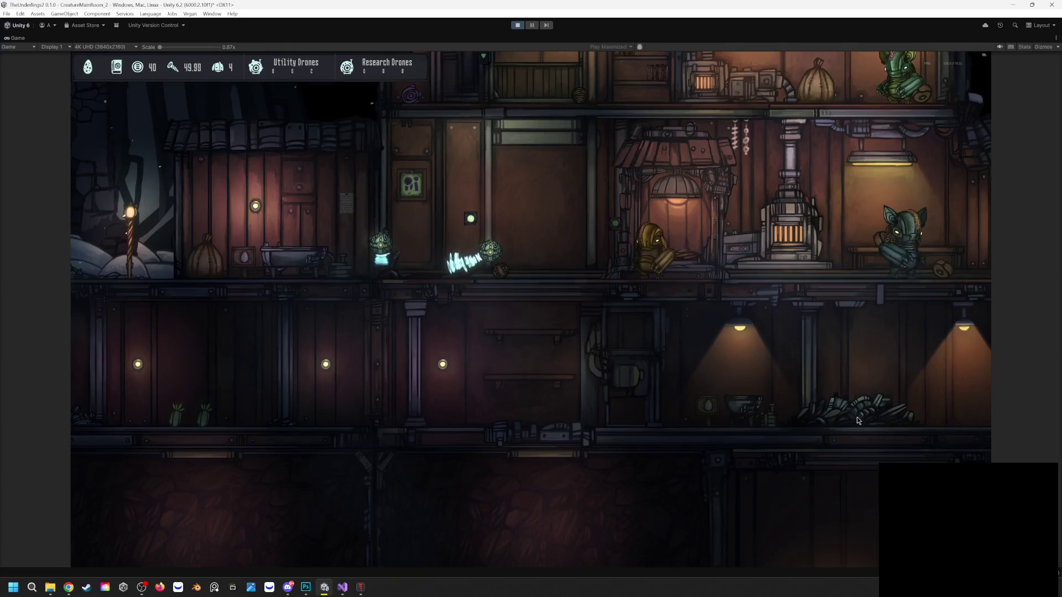
# Upgrade two drones' Thrusters, Efficiency and Work Ethic to reach 4.25, 1.75 and 1.25
pyautogui.click(855, 413)
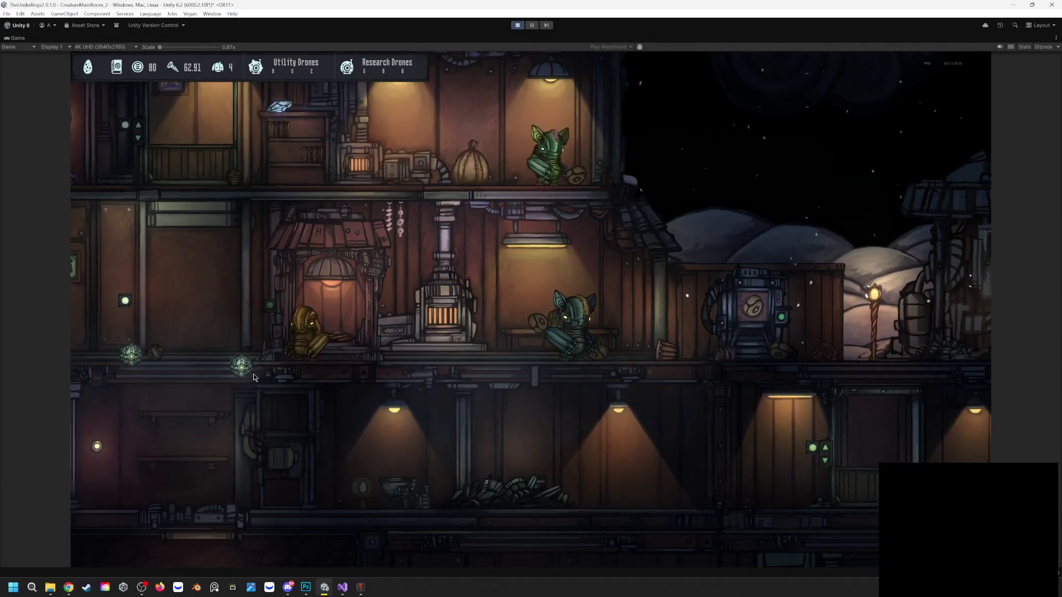
pyautogui.click(253, 375)
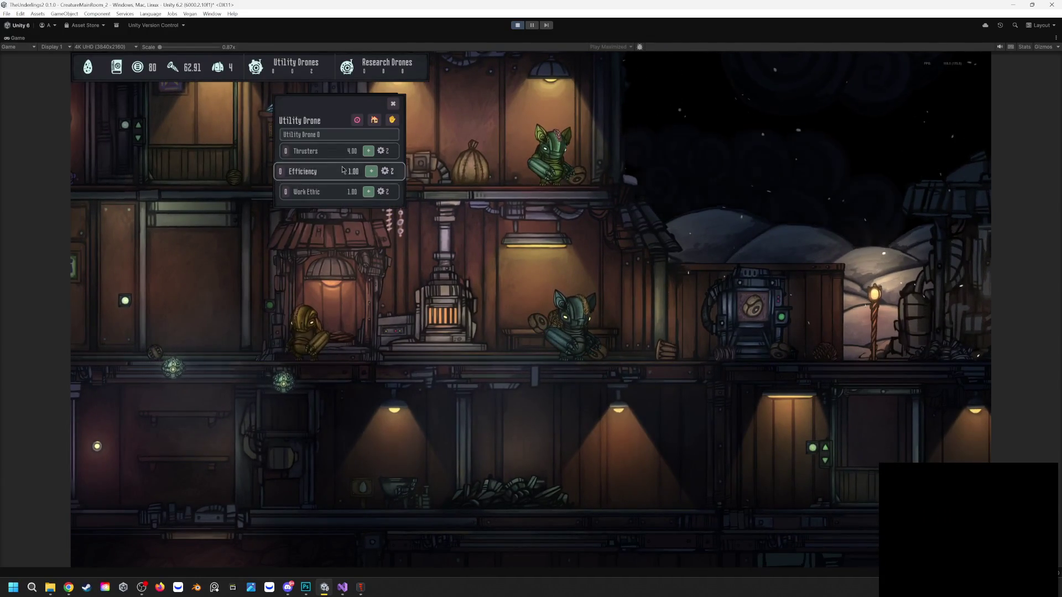
pyautogui.click(372, 151)
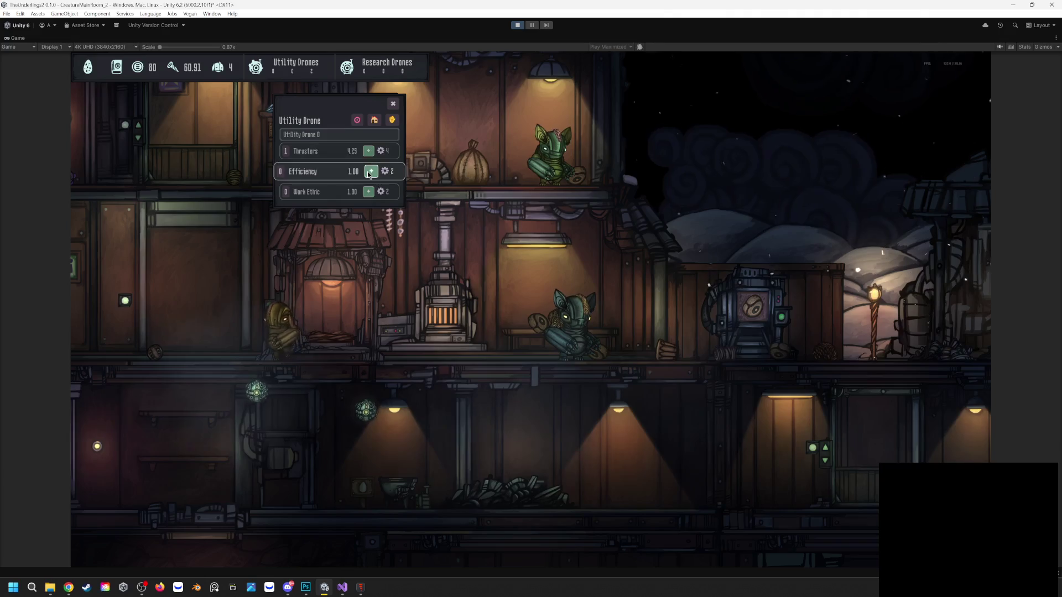
pyautogui.click(368, 171)
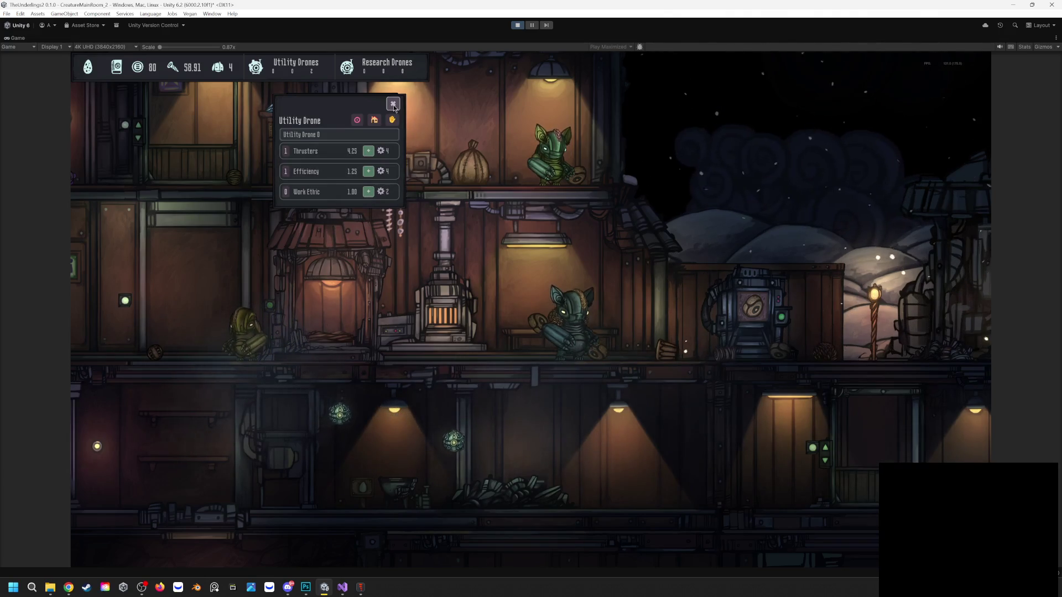
pyautogui.click(388, 357)
pyautogui.click(383, 425)
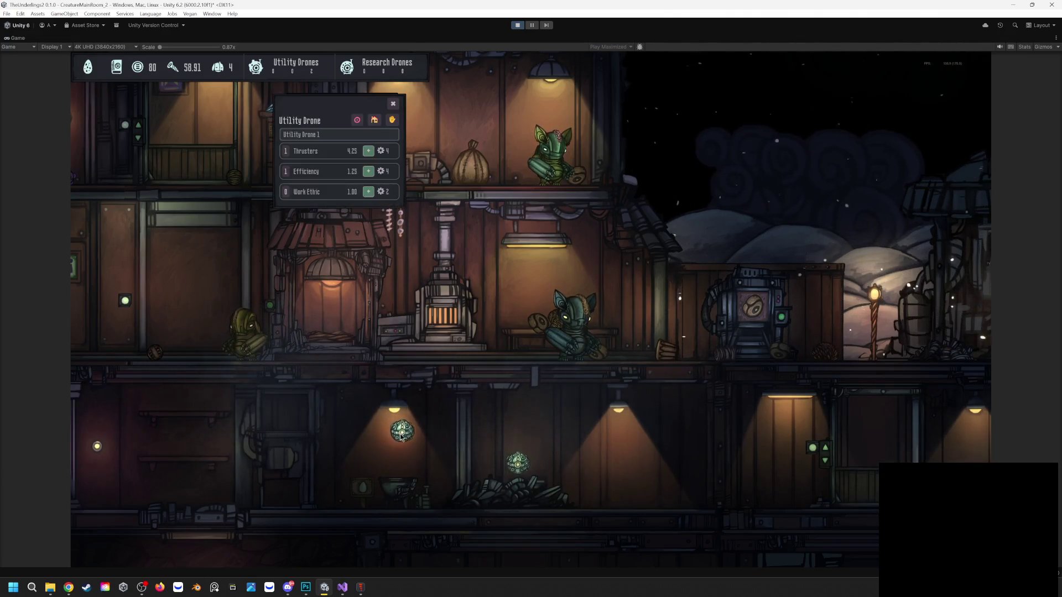
pyautogui.click(371, 192)
pyautogui.click(369, 171)
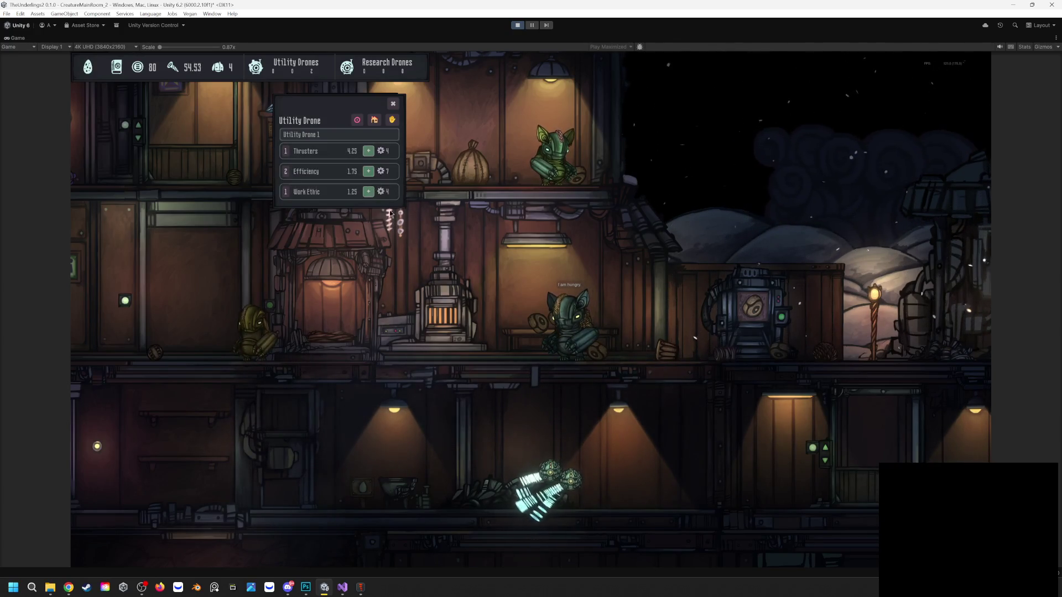
# Start building a new Utility Drone at the terminal for 50 resources
pyautogui.click(393, 104)
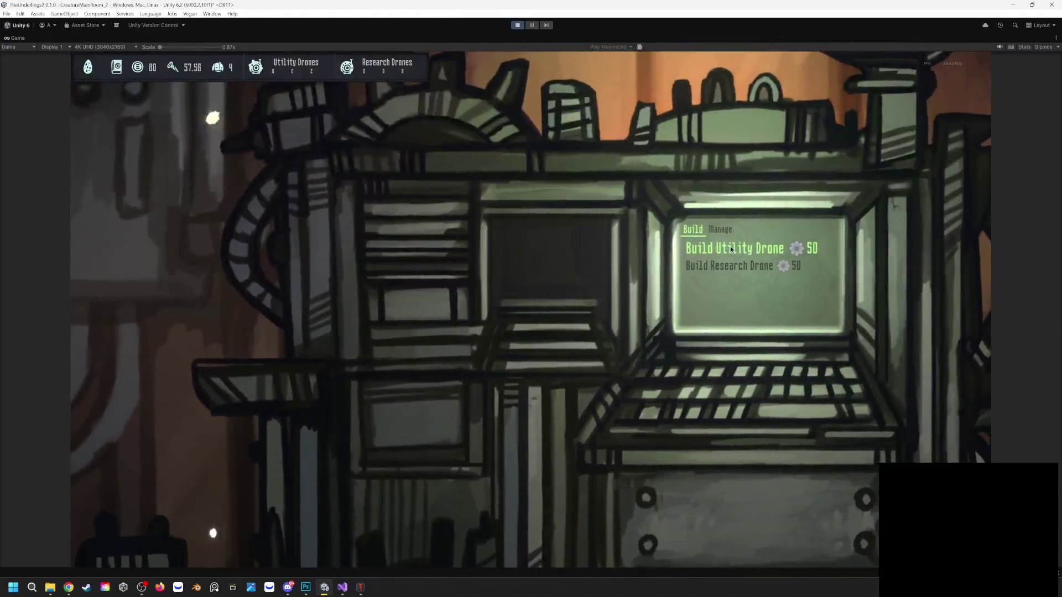
pyautogui.click(730, 247)
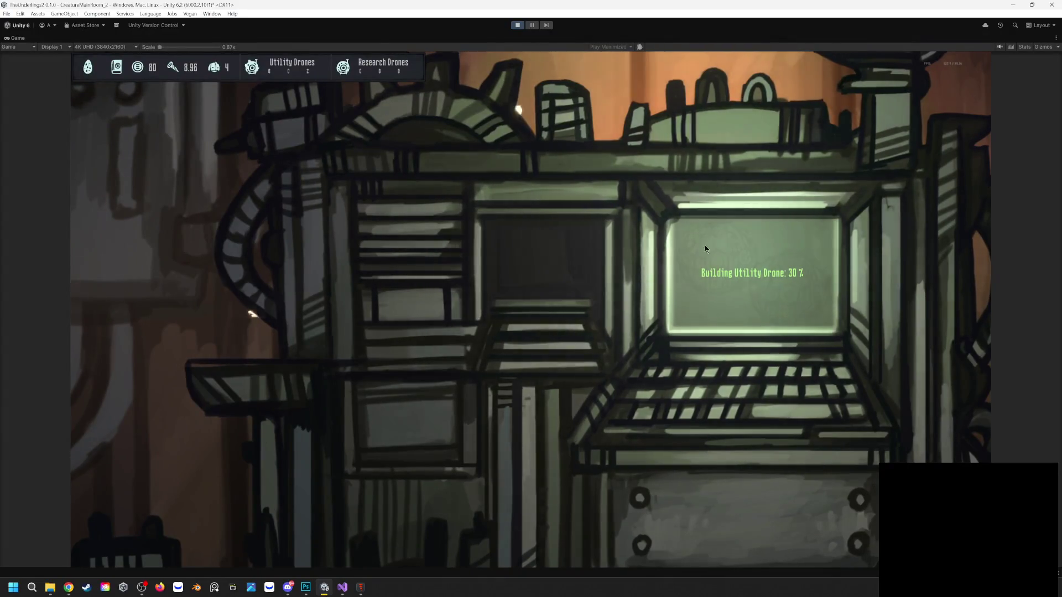
pyautogui.click(716, 242)
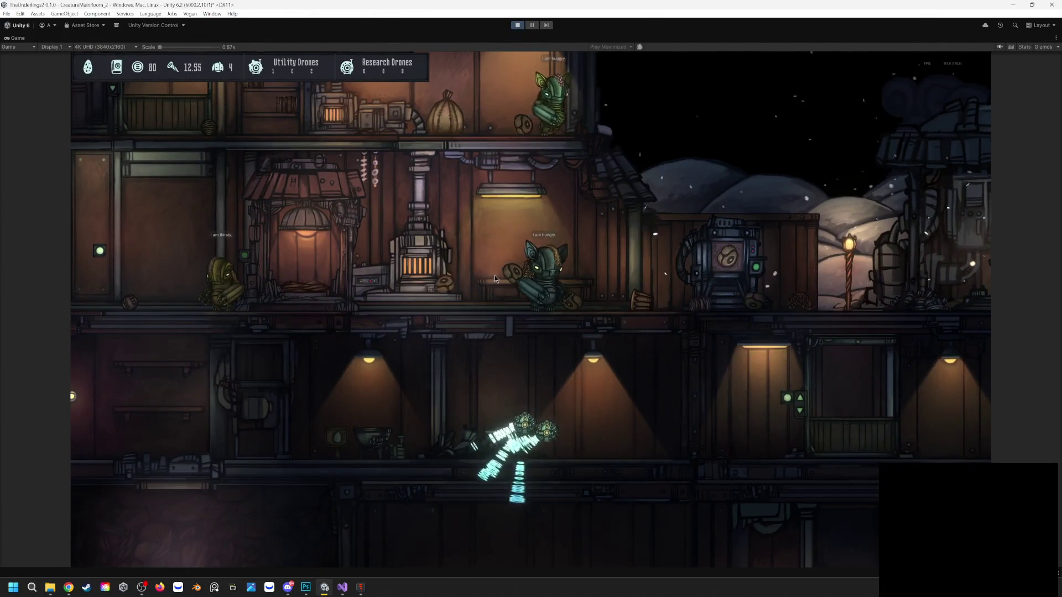
# Pan across the base and drop the green vegetable near the furnace
pyautogui.moveTo(606, 286)
pyautogui.mouseDown()
pyautogui.moveTo(349, 270)
pyautogui.moveTo(263, 277)
pyautogui.mouseUp()
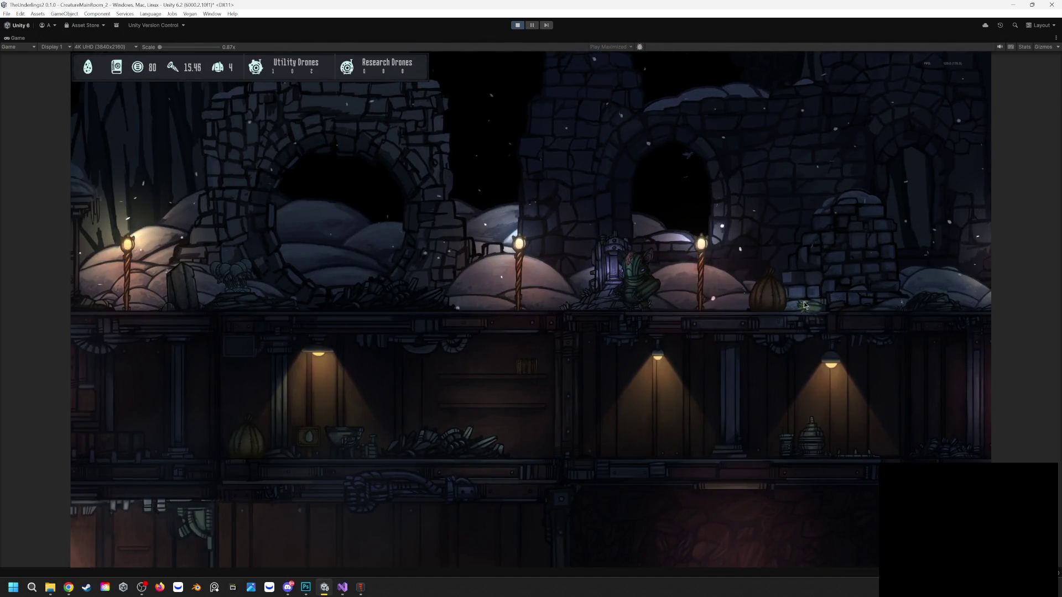
pyautogui.press('d')
pyautogui.press('d')
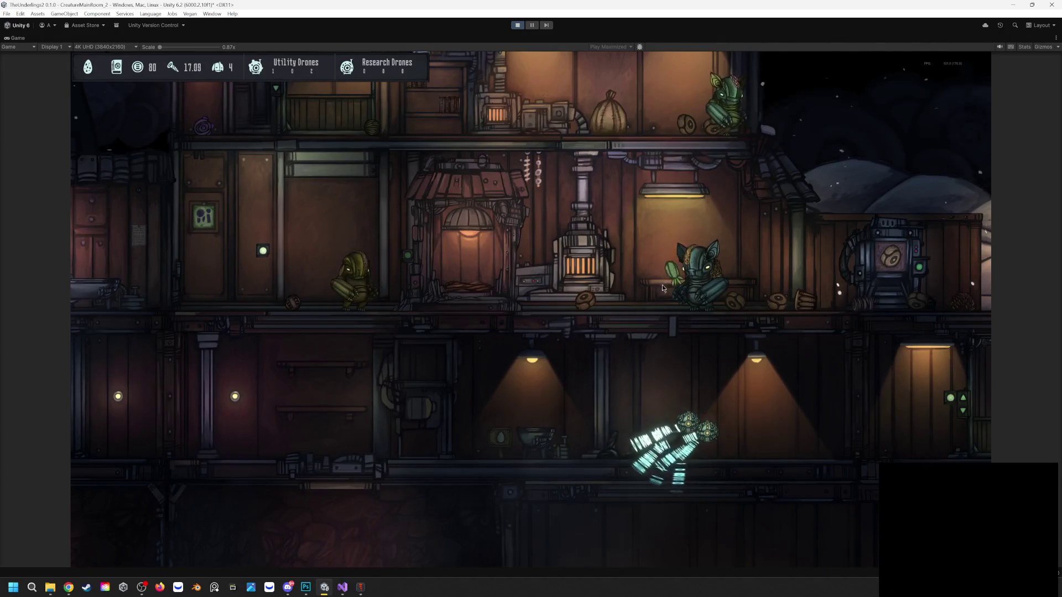
pyautogui.press('a')
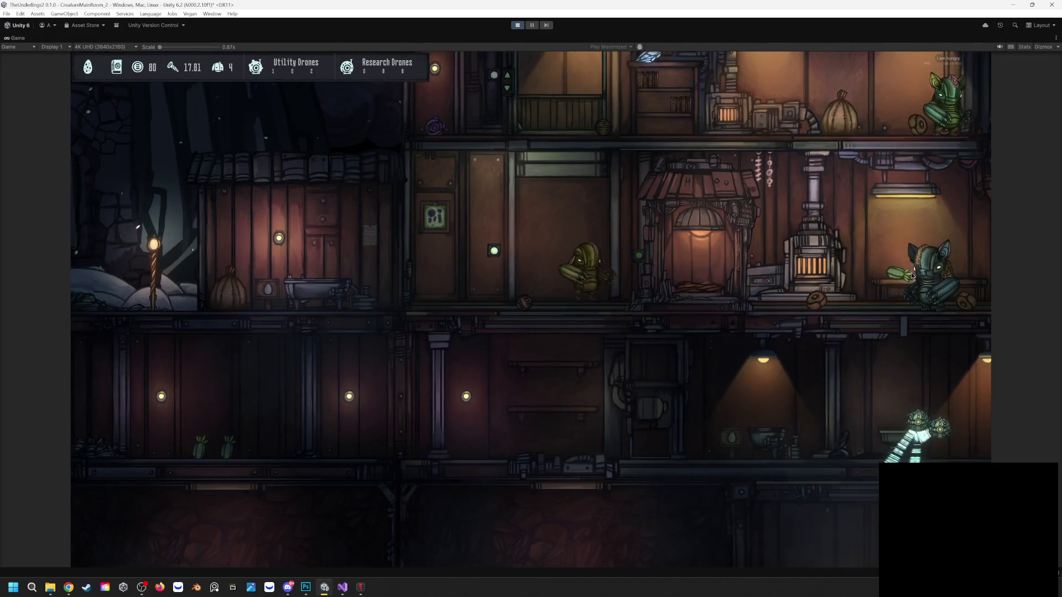
pyautogui.moveTo(873, 260); pyautogui.dragTo(871, 260)
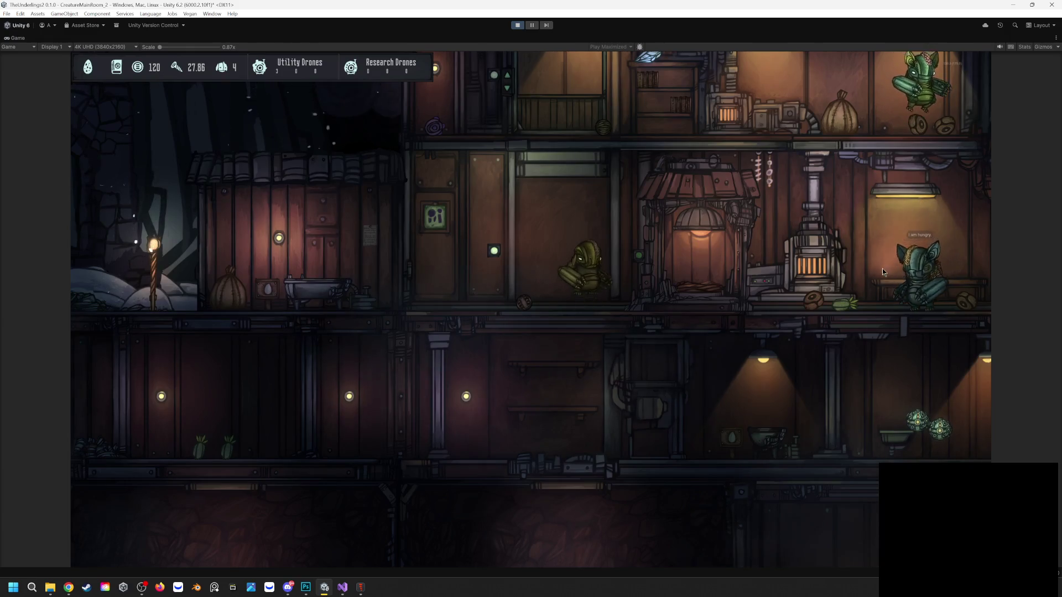
# Move to the creatures' house, take the red cup off the shelf and carry food toward the hungry creature
pyautogui.press('a')
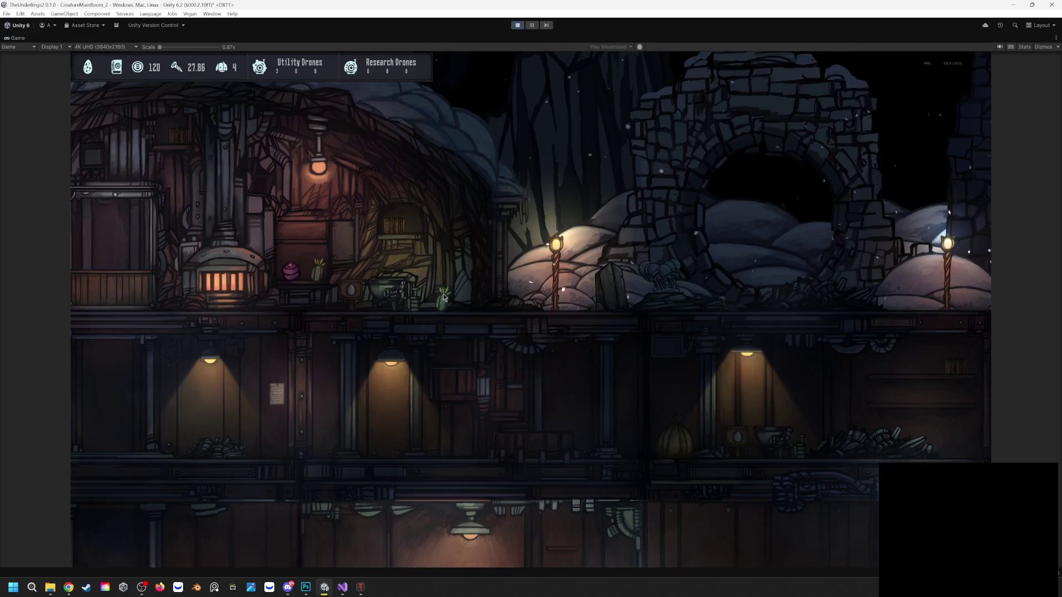
pyautogui.press('d')
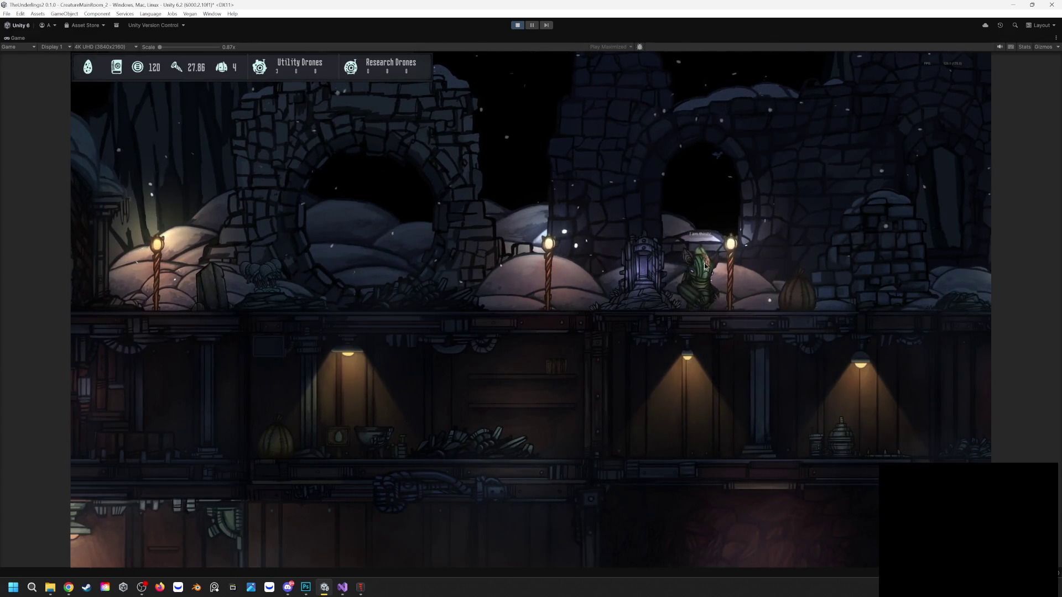
pyautogui.press('a')
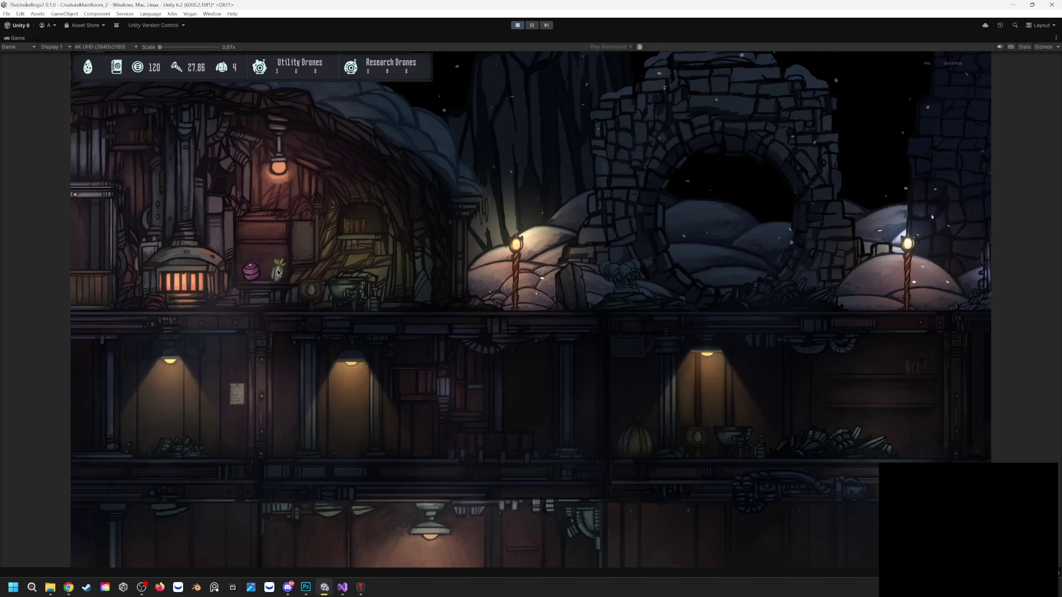
pyautogui.press('d')
pyautogui.press('d')
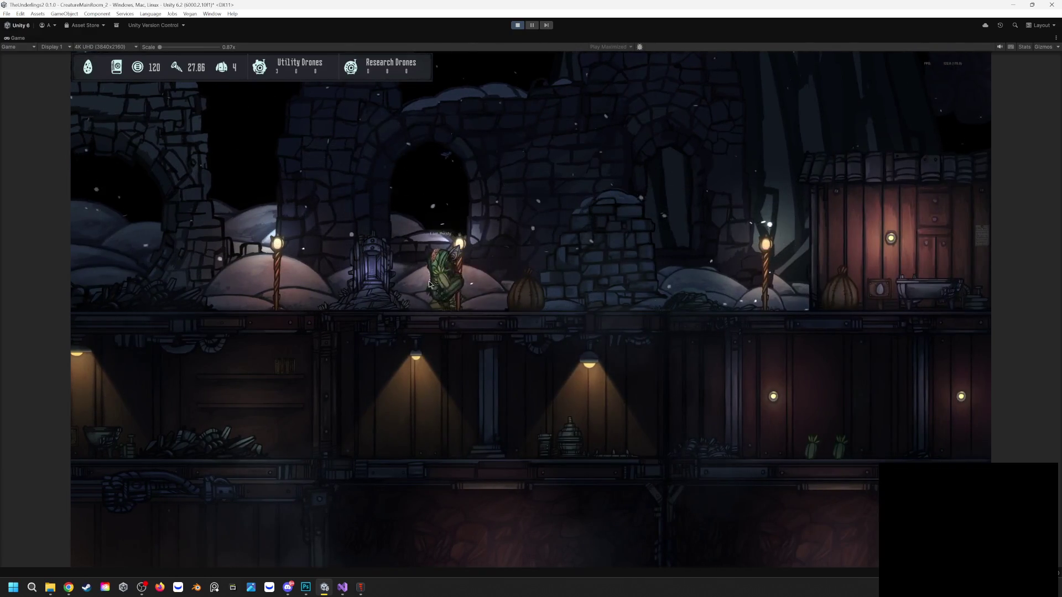
pyautogui.press('d')
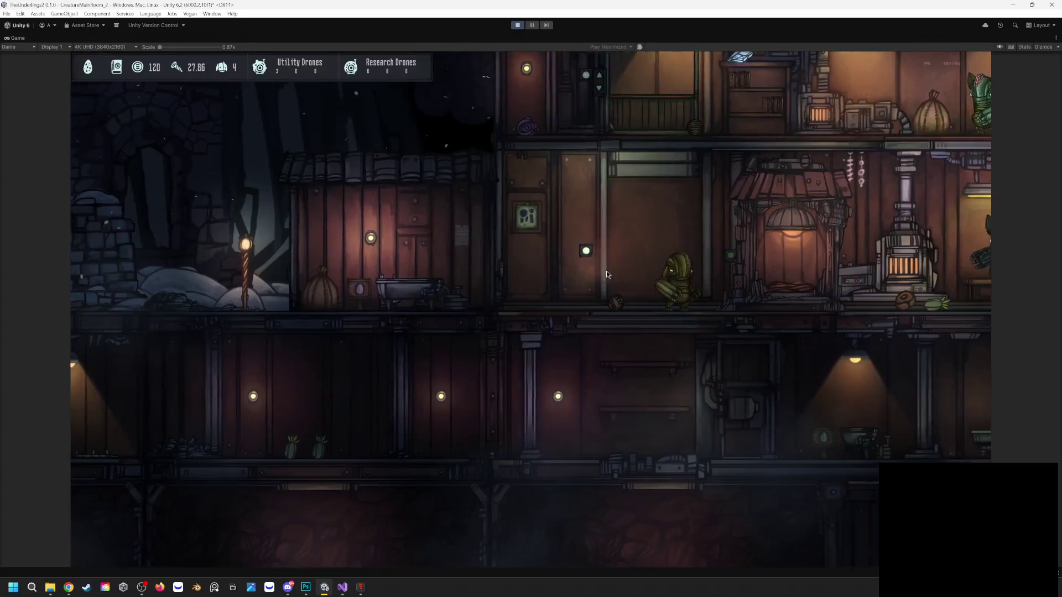
pyautogui.press('d')
pyautogui.scroll(3, 444, 210)
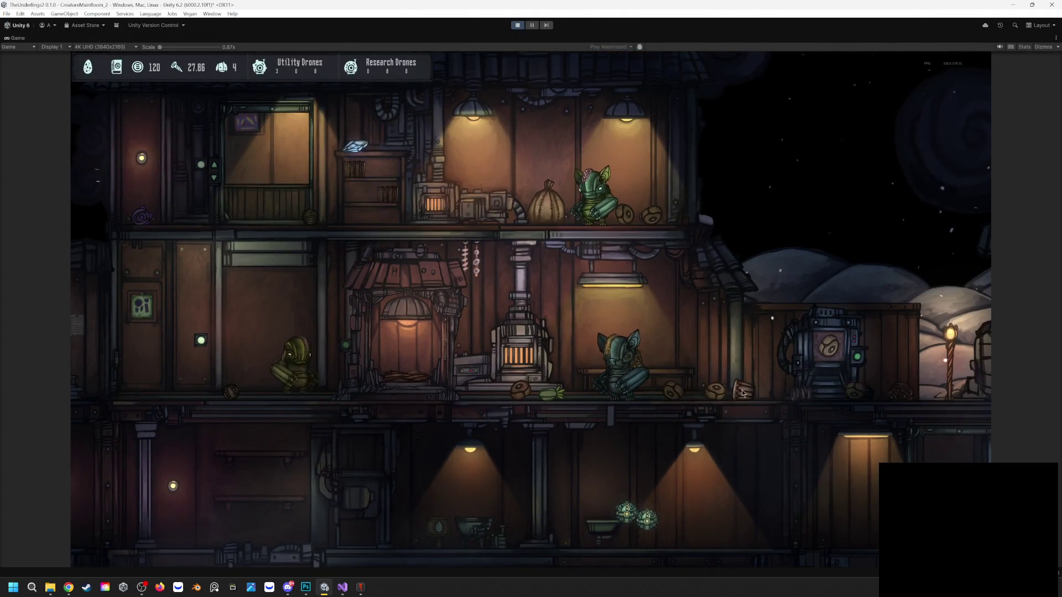
pyautogui.moveTo(745, 392)
pyautogui.mouseDown()
pyautogui.moveTo(657, 332)
pyautogui.moveTo(661, 353)
pyautogui.moveTo(722, 372)
pyautogui.moveTo(753, 398)
pyautogui.moveTo(785, 362)
pyautogui.moveTo(545, 202)
pyautogui.moveTo(504, 219)
pyautogui.mouseUp()
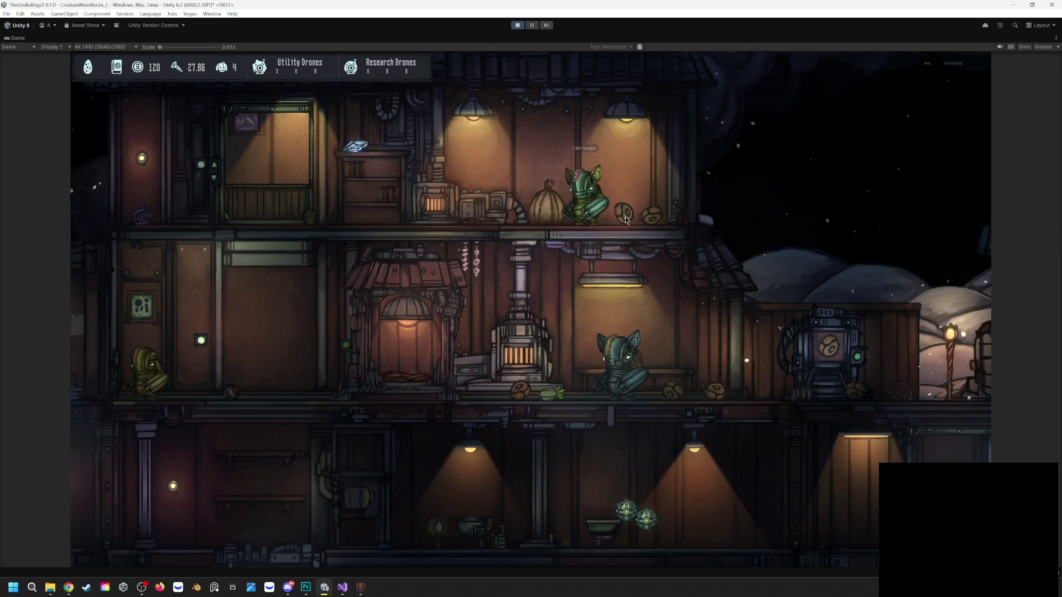
pyautogui.moveTo(568, 393); pyautogui.dragTo(588, 200)
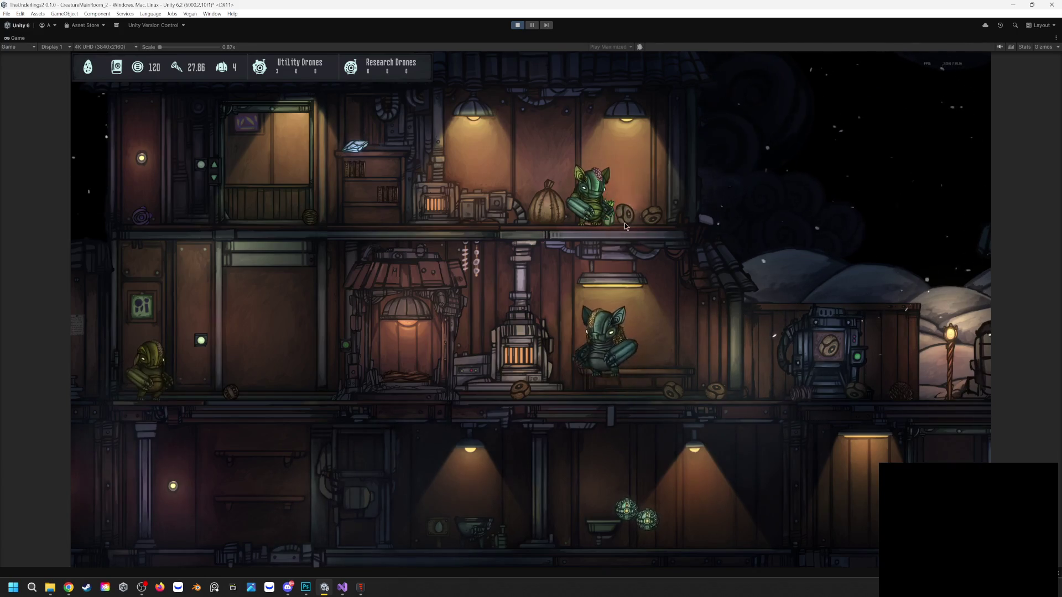
# Bring the upper creature down to the middle floor so the incubator produces an egg
pyautogui.press('a')
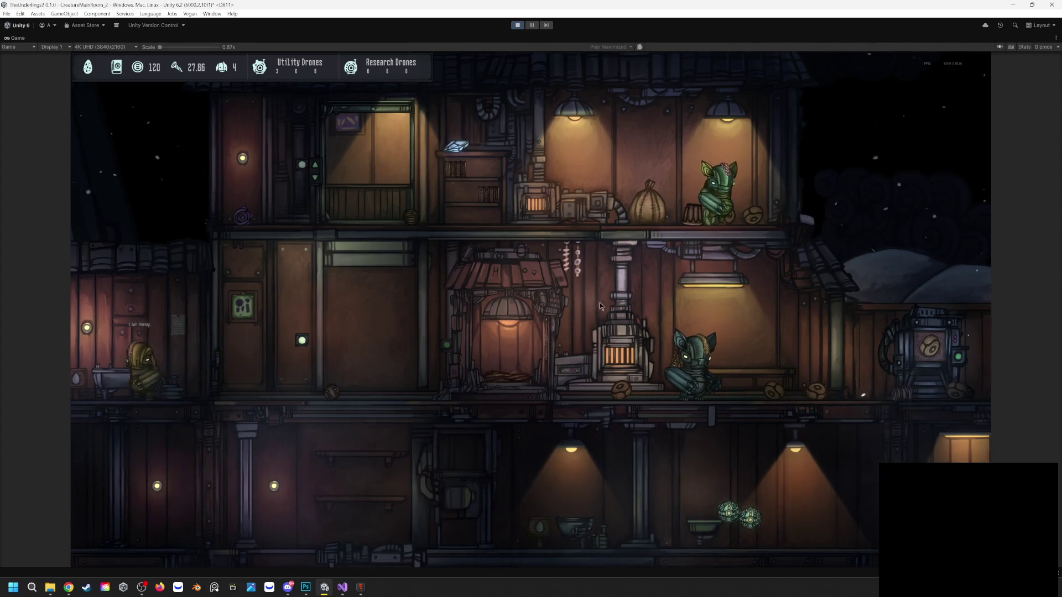
pyautogui.press('d')
pyautogui.press('d')
pyautogui.press('d')
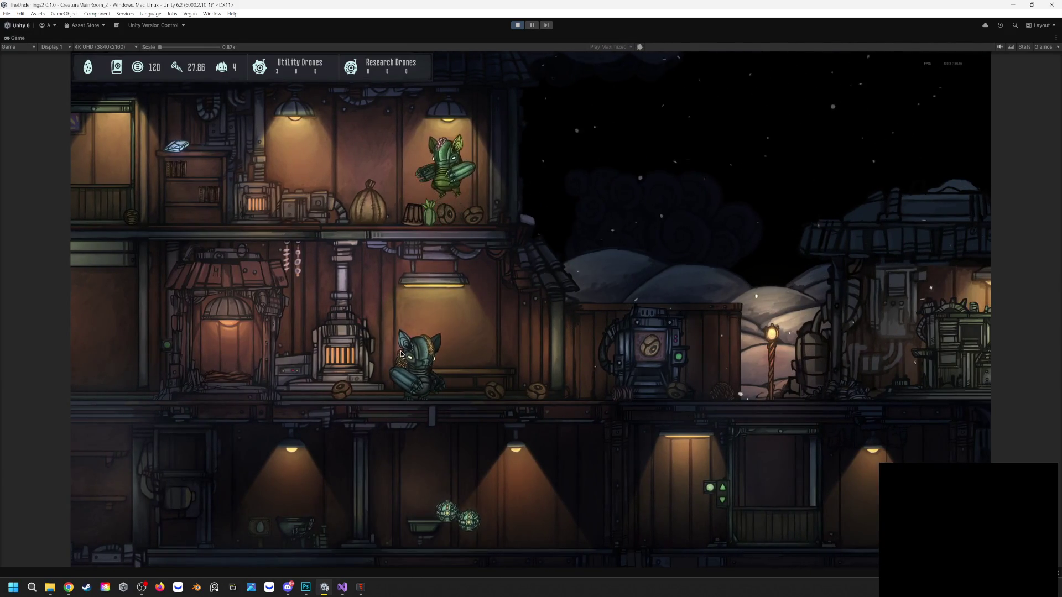
pyautogui.scroll(2, 407, 378)
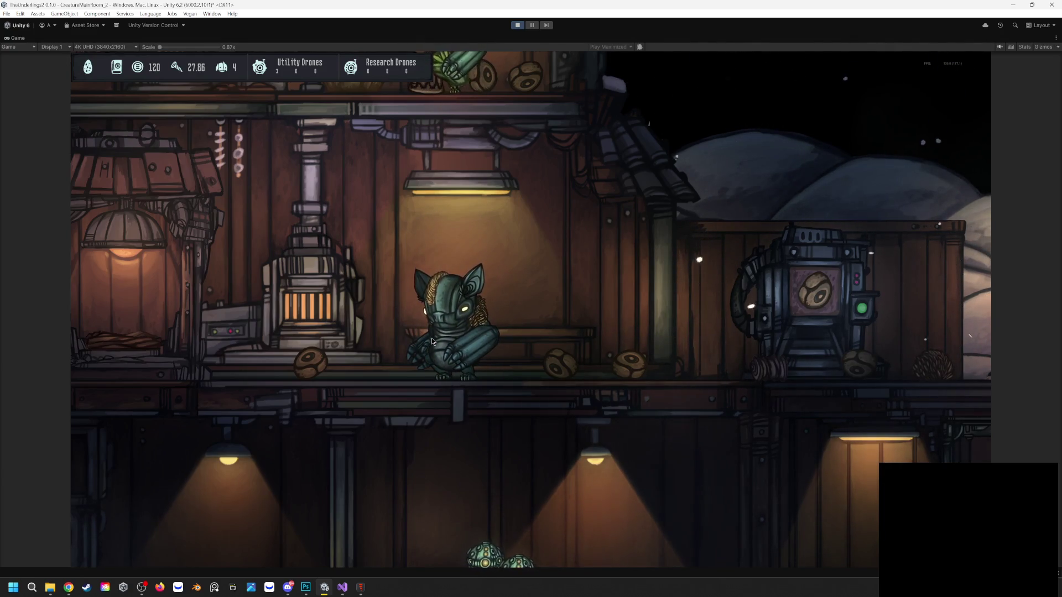
pyautogui.scroll(-2, 433, 138)
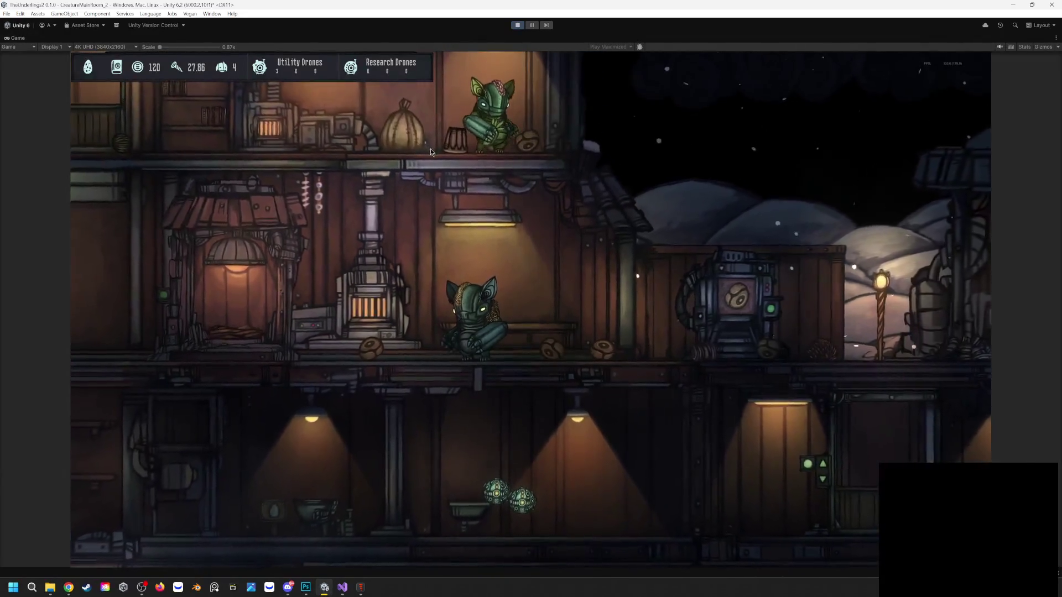
pyautogui.moveTo(456, 139)
pyautogui.mouseDown()
pyautogui.moveTo(407, 181)
pyautogui.moveTo(310, 225)
pyautogui.moveTo(289, 256)
pyautogui.moveTo(296, 294)
pyautogui.mouseUp()
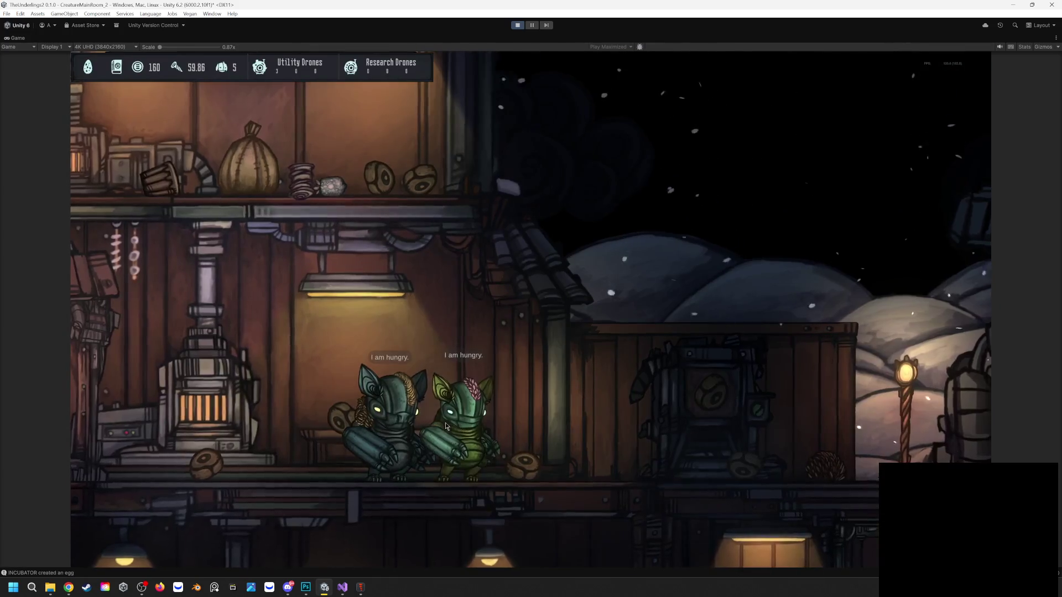
# Set the green creature down, feed the blue creature, try right-click interact, and nudge the food ball
pyautogui.moveTo(542, 370); pyautogui.dragTo(539, 376)
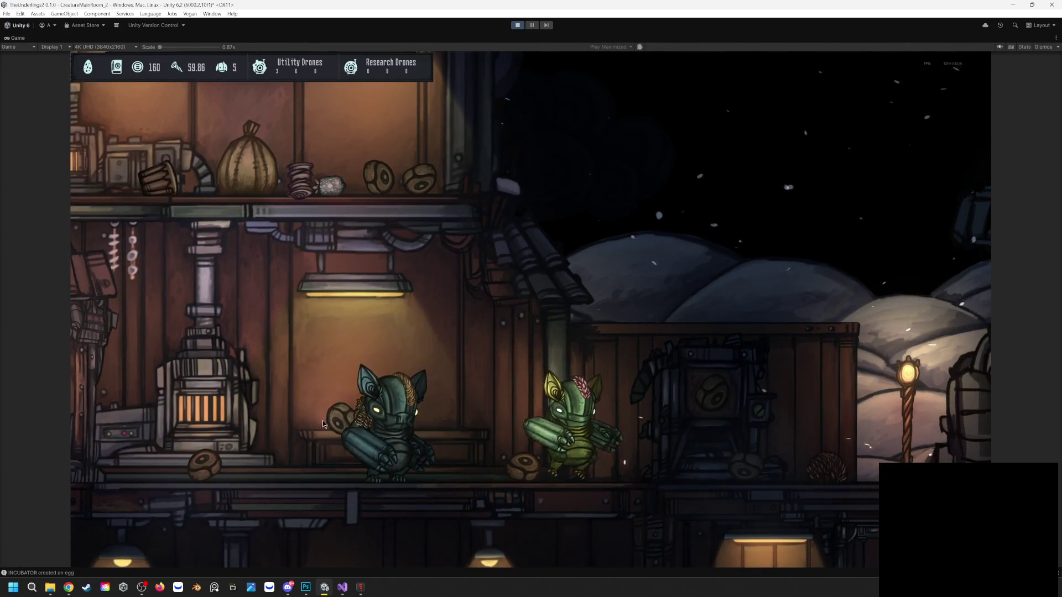
pyautogui.moveTo(189, 457); pyautogui.dragTo(392, 458)
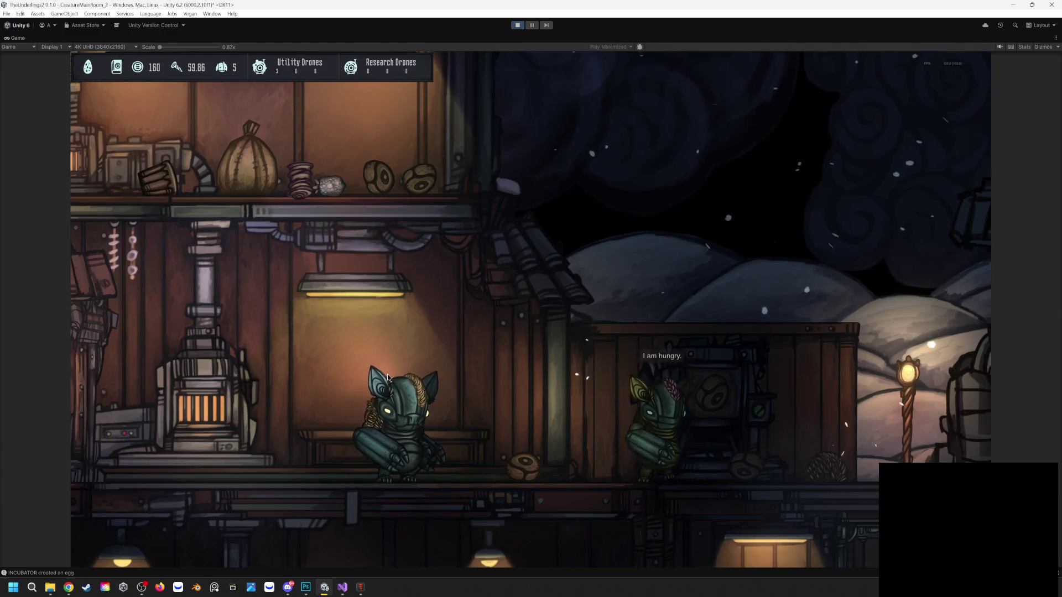
pyautogui.press('d')
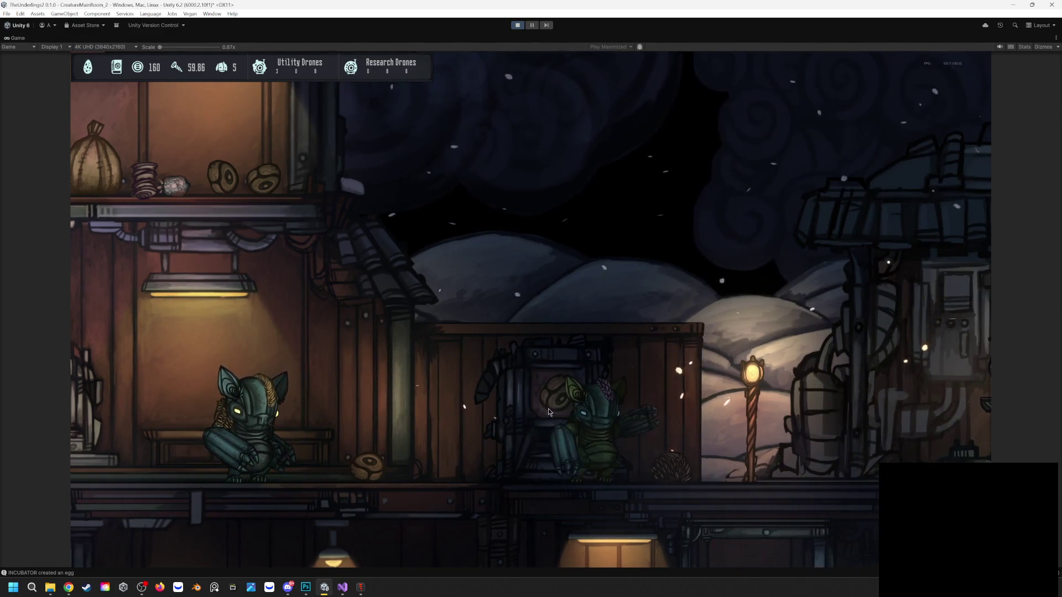
pyautogui.scroll(-3, 543, 399)
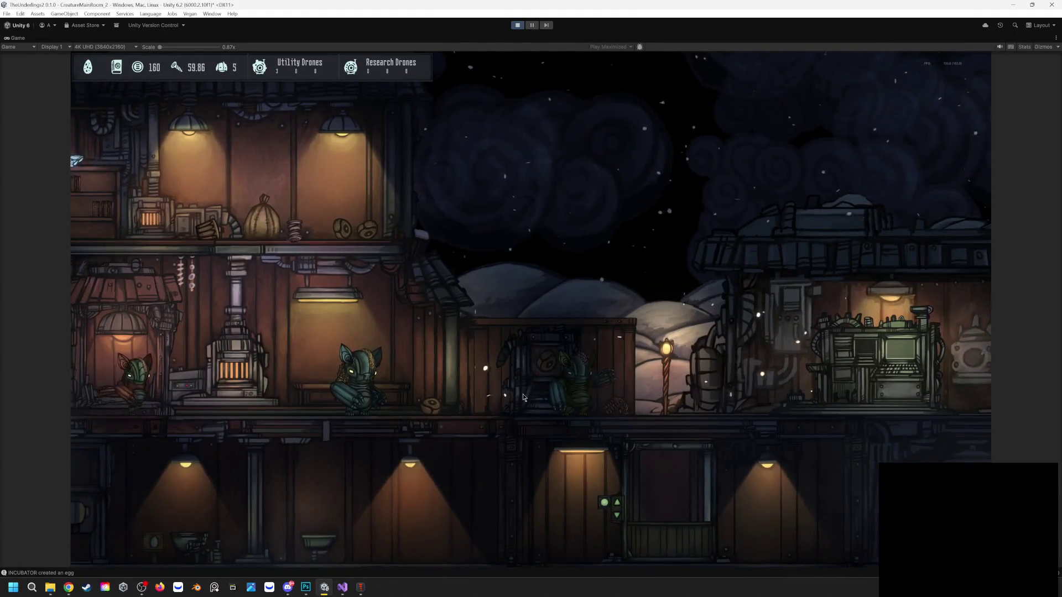
pyautogui.rightClick(534, 370)
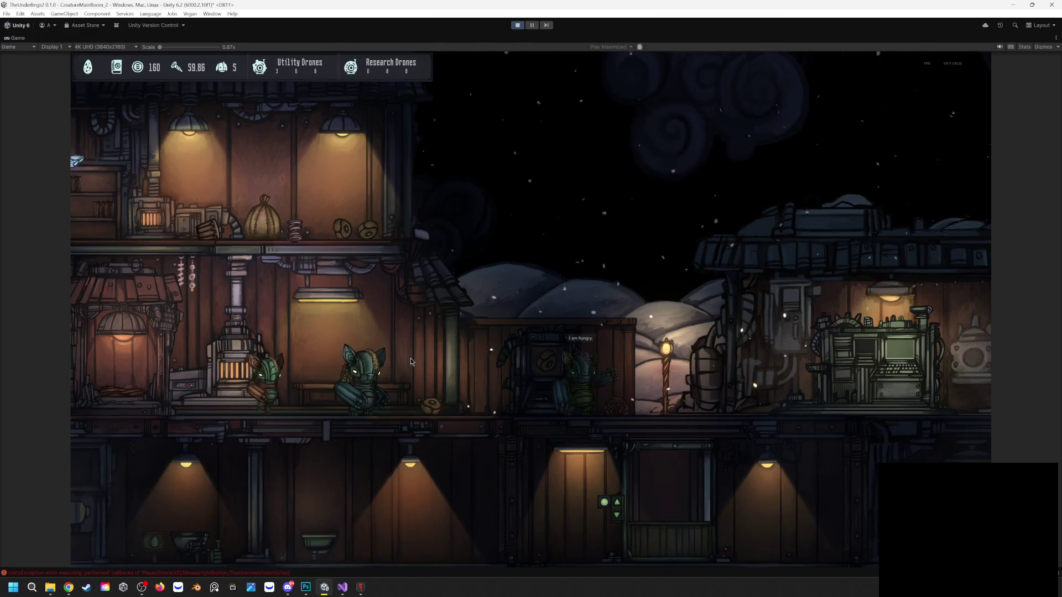
pyautogui.moveTo(431, 406); pyautogui.dragTo(470, 391)
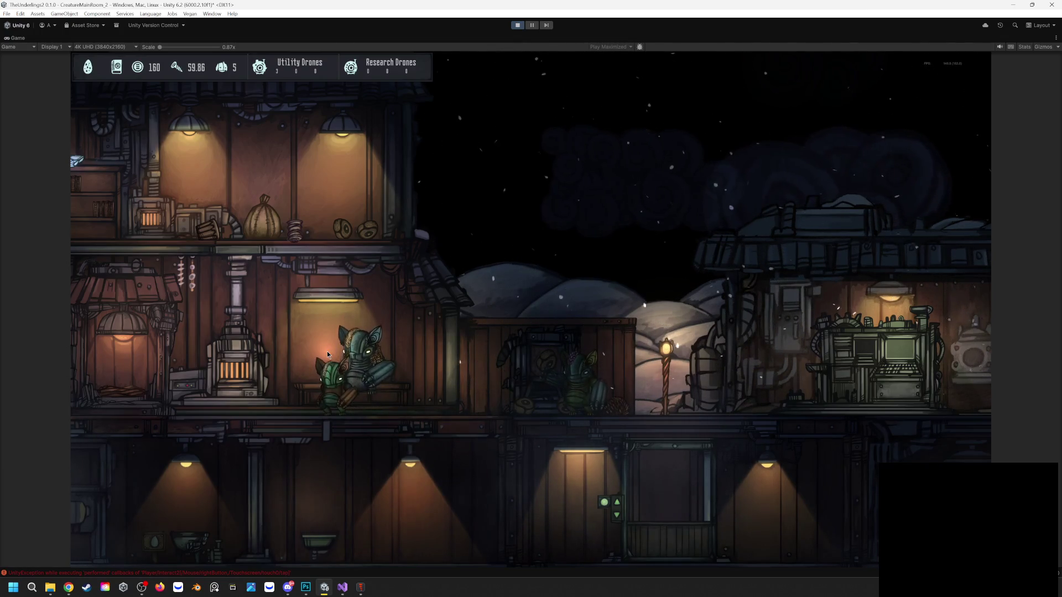
# Carry the donut down from the upper shelf and feed it to the green creature
pyautogui.press('a')
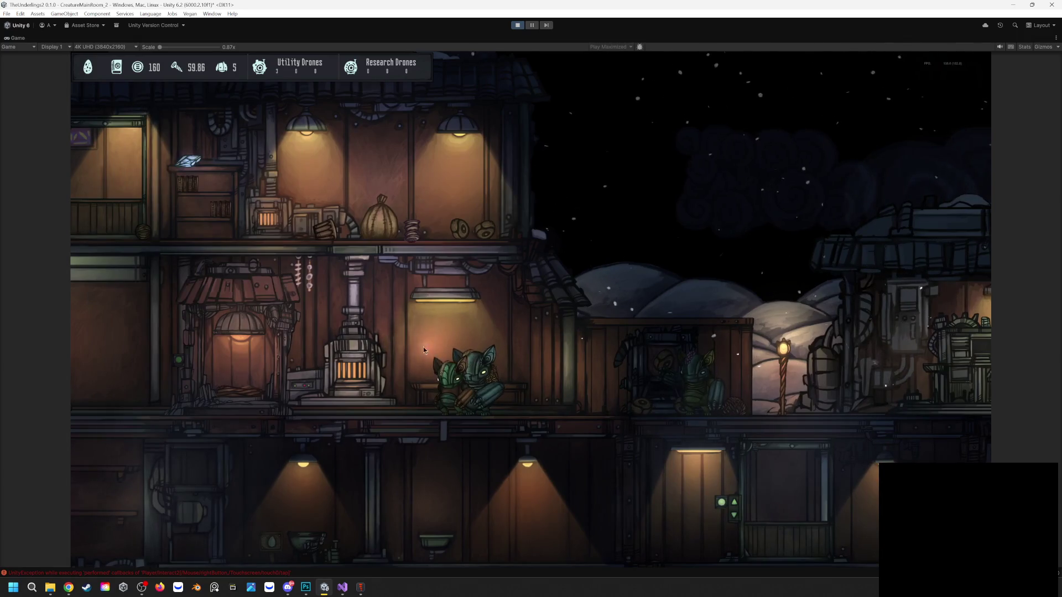
pyautogui.moveTo(458, 238); pyautogui.dragTo(440, 297)
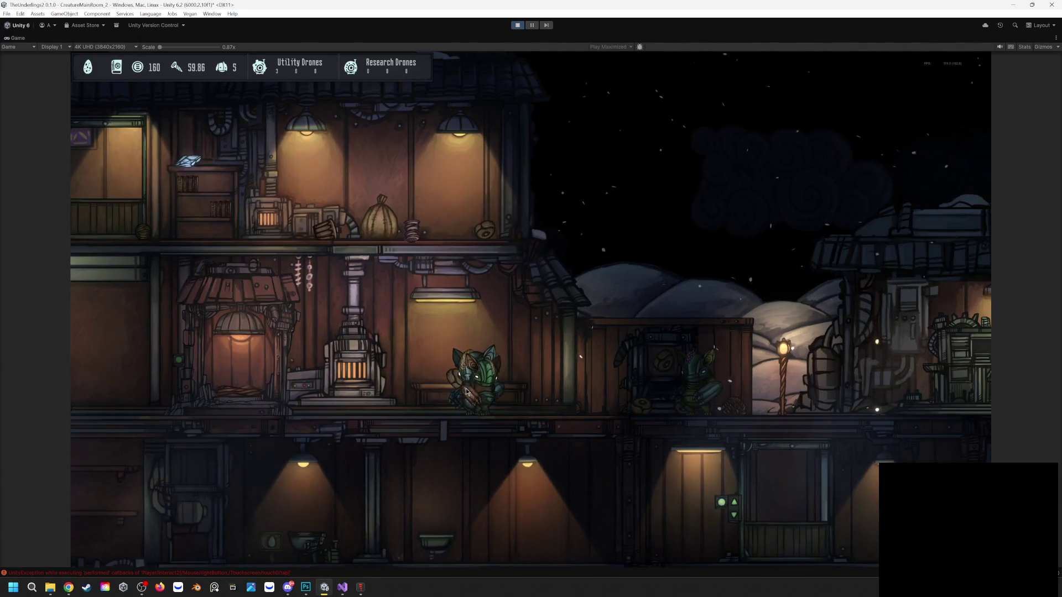
pyautogui.moveTo(476, 231); pyautogui.dragTo(530, 391)
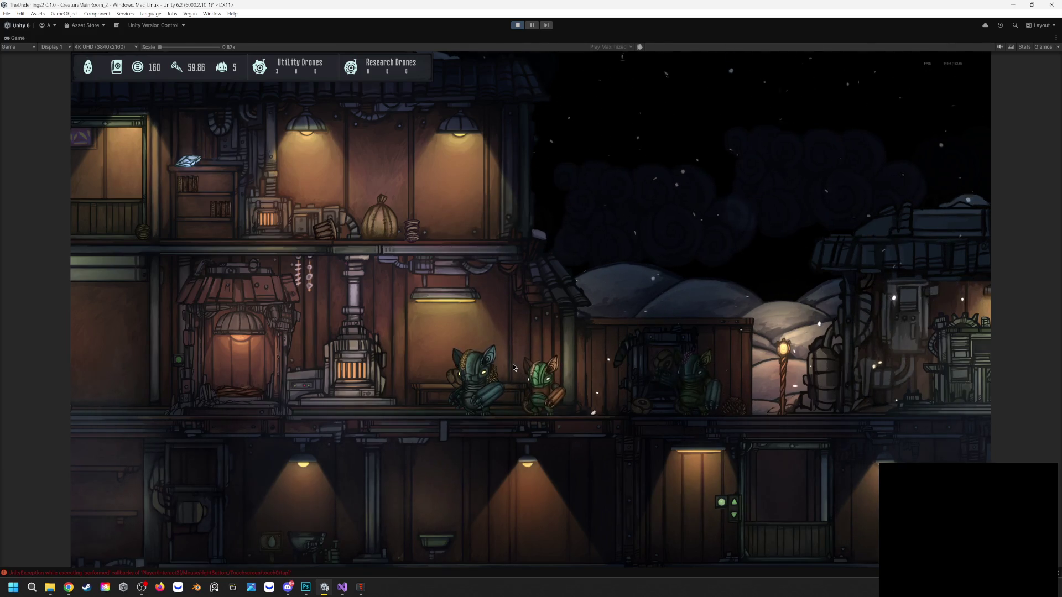
# Zoom in and out, then pan far left to the snowy stone-arch area
pyautogui.scroll(3, 530, 388)
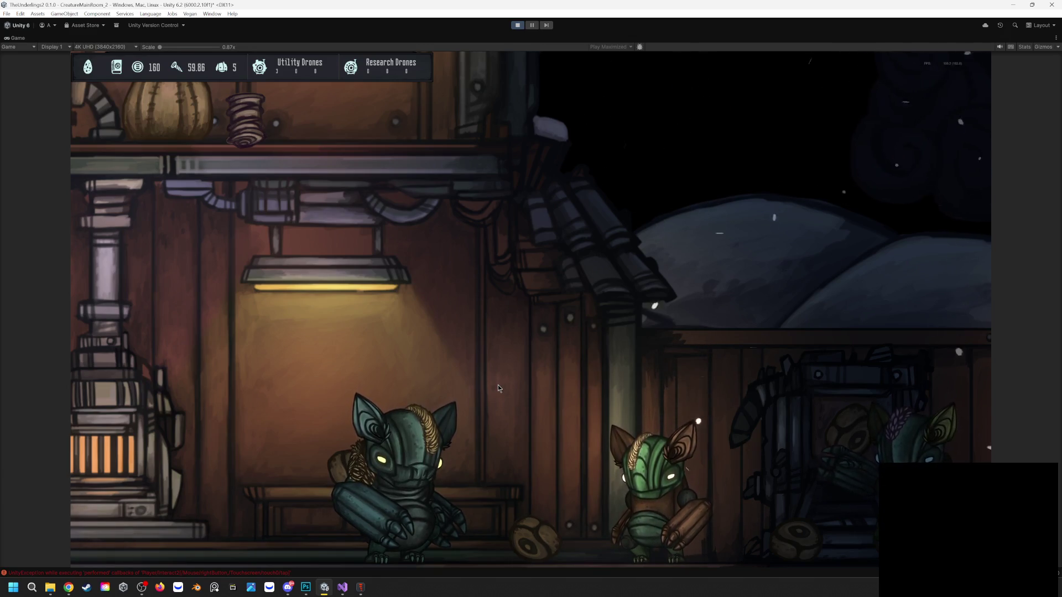
pyautogui.scroll(-3, 498, 385)
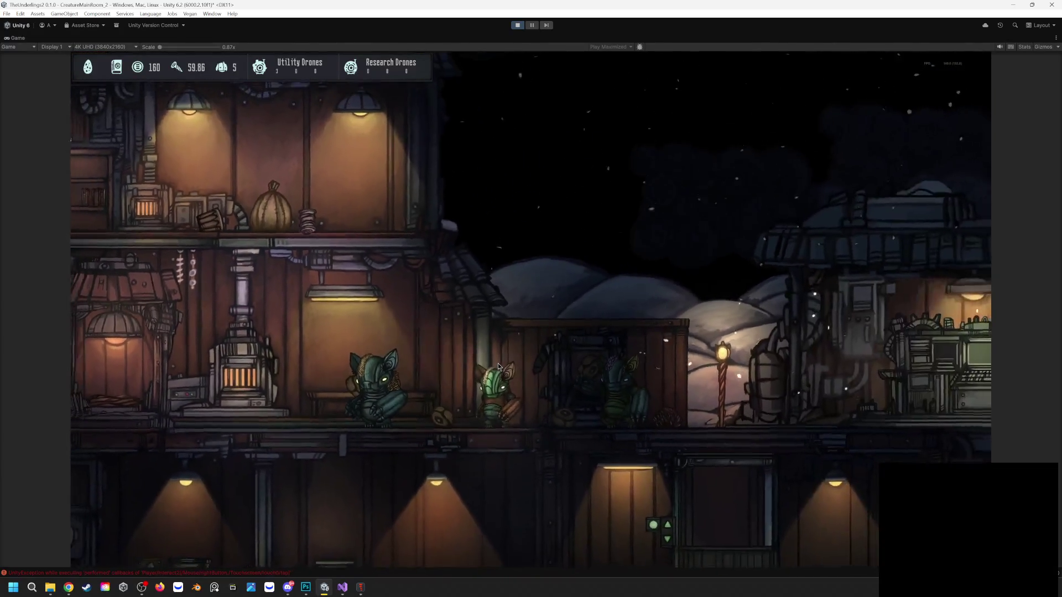
pyautogui.scroll(3, 498, 364)
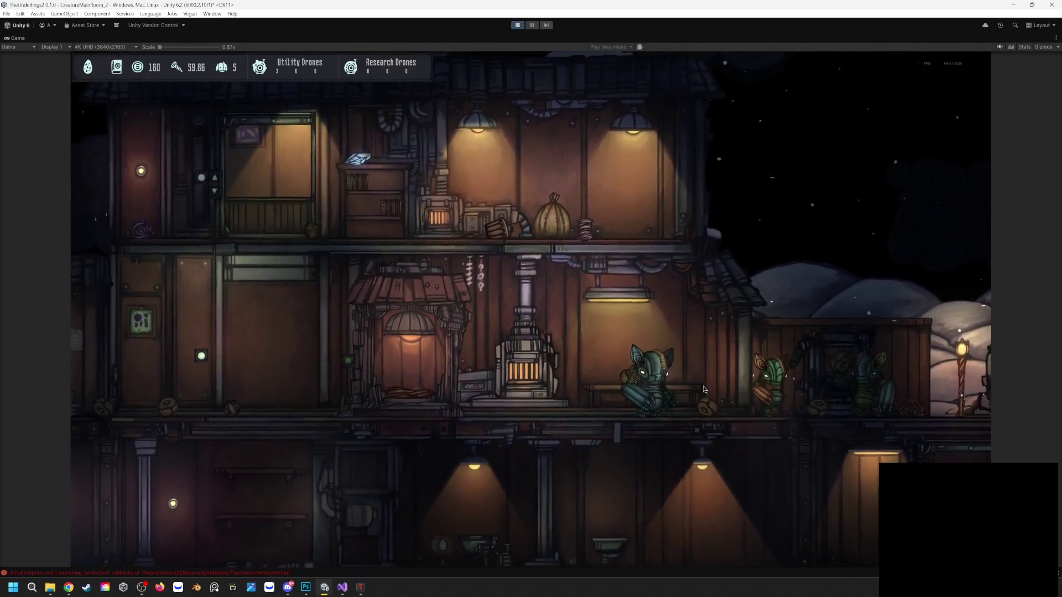
pyautogui.scroll(3, 703, 389)
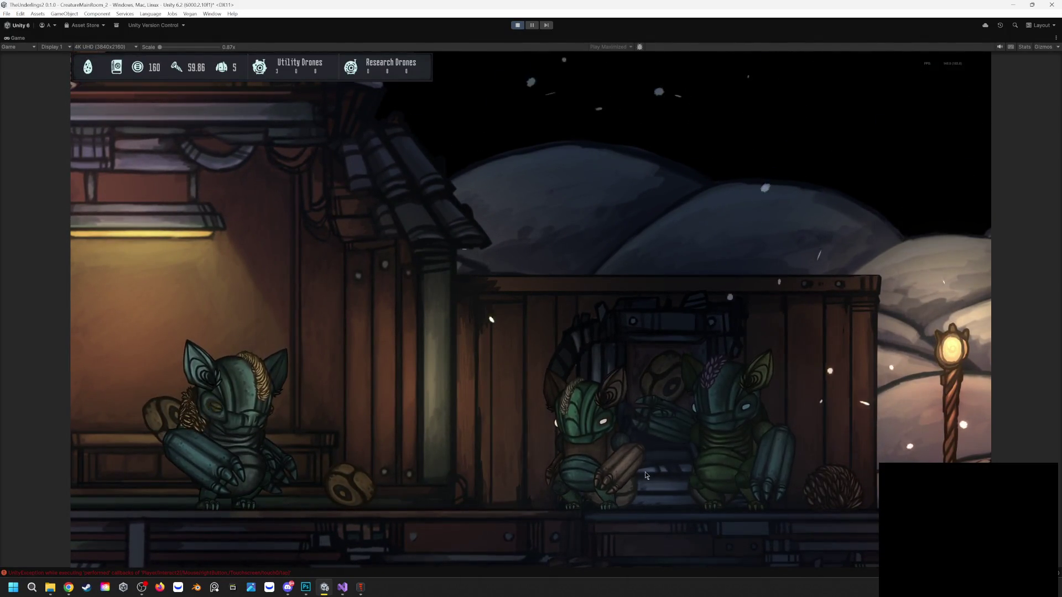
pyautogui.scroll(-2, 642, 468)
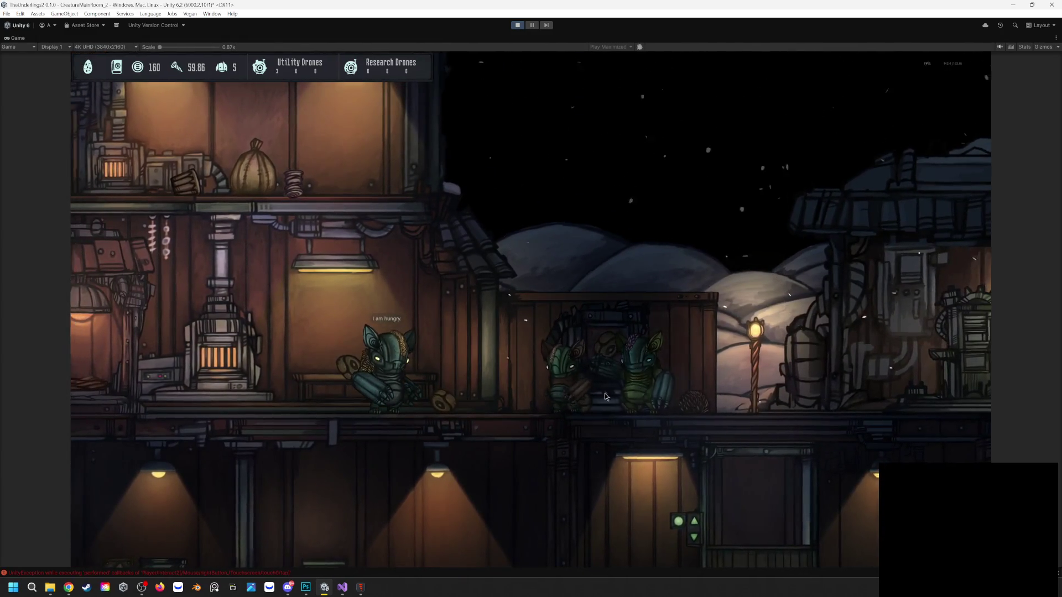
pyautogui.press('a')
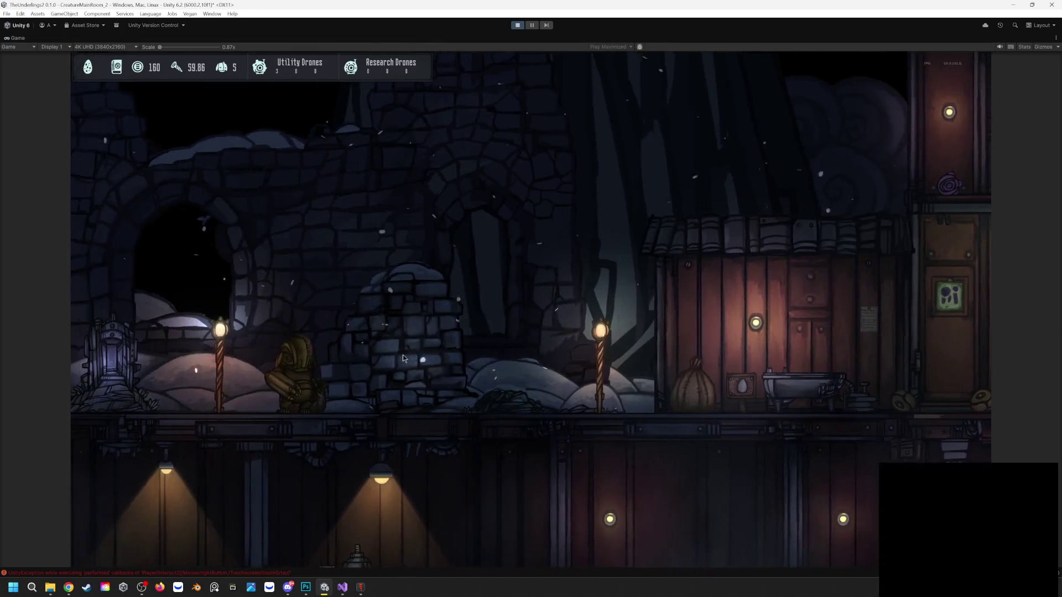
# Carry the creature right across the floor
pyautogui.scroll(3, 347, 419)
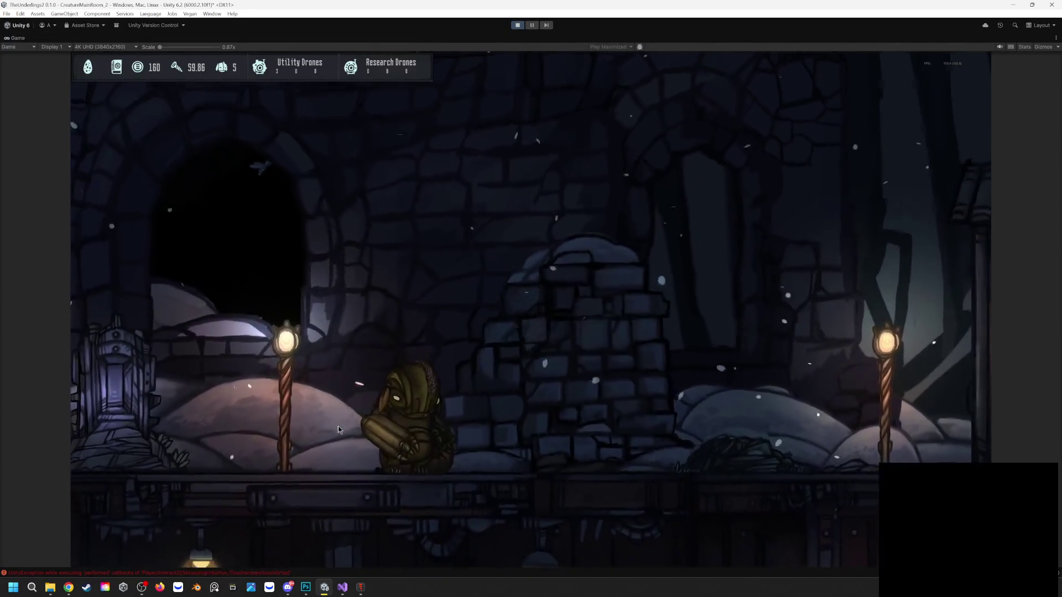
pyautogui.scroll(-2, 338, 426)
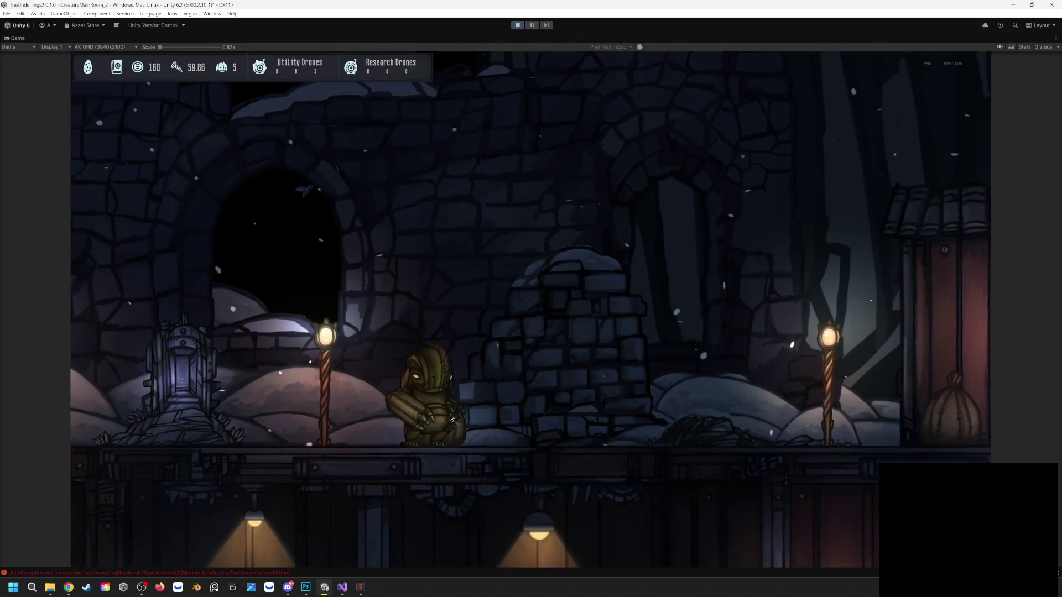
pyautogui.moveTo(439, 374); pyautogui.dragTo(667, 352)
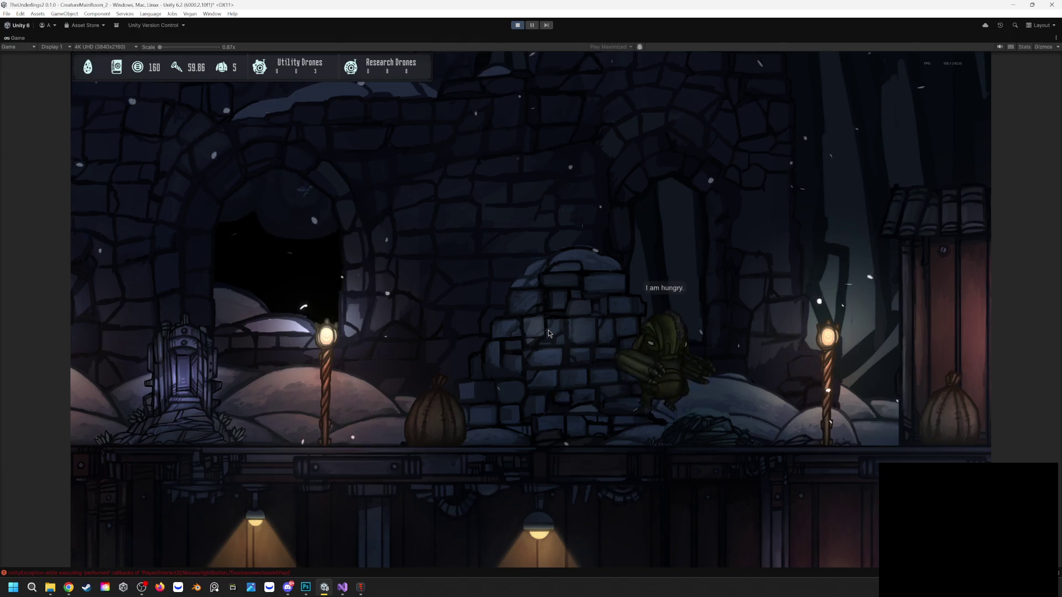
# Pan right to the wooden house and back to the green creature, then stop the game
pyautogui.press('d')
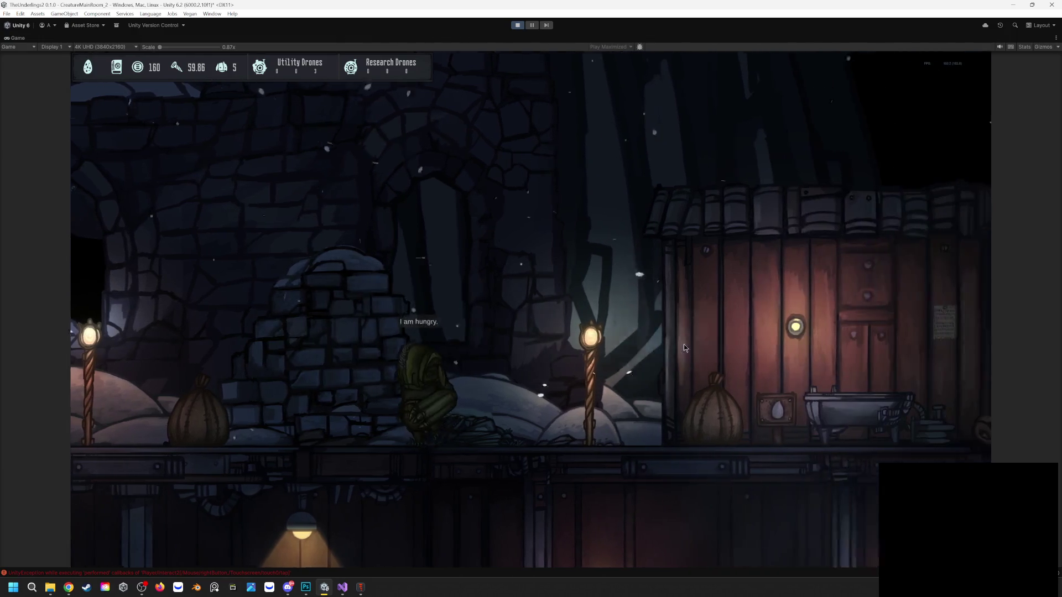
pyautogui.press('d')
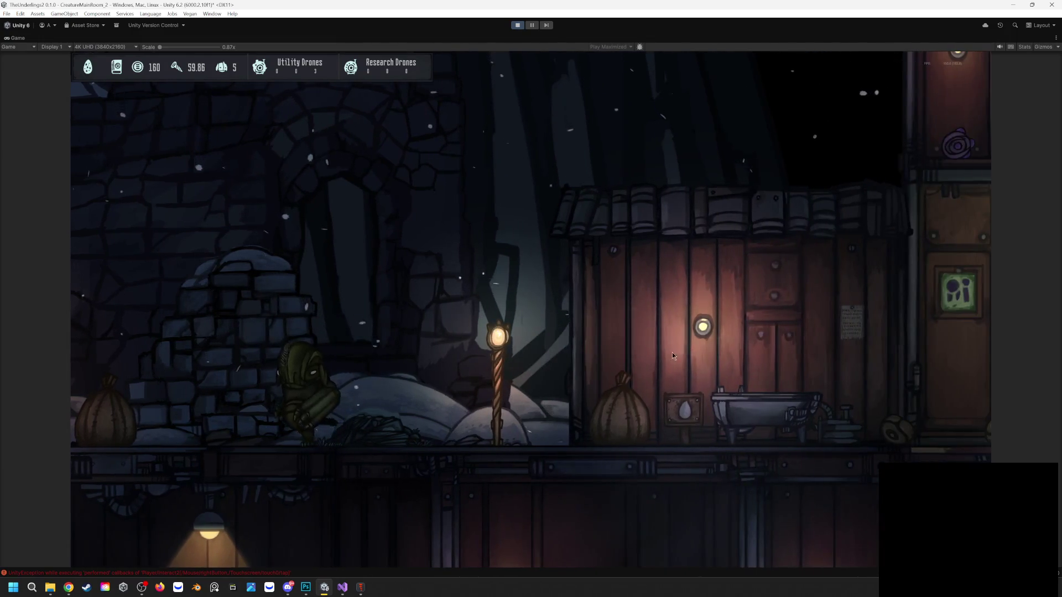
pyautogui.scroll(-3, 704, 374)
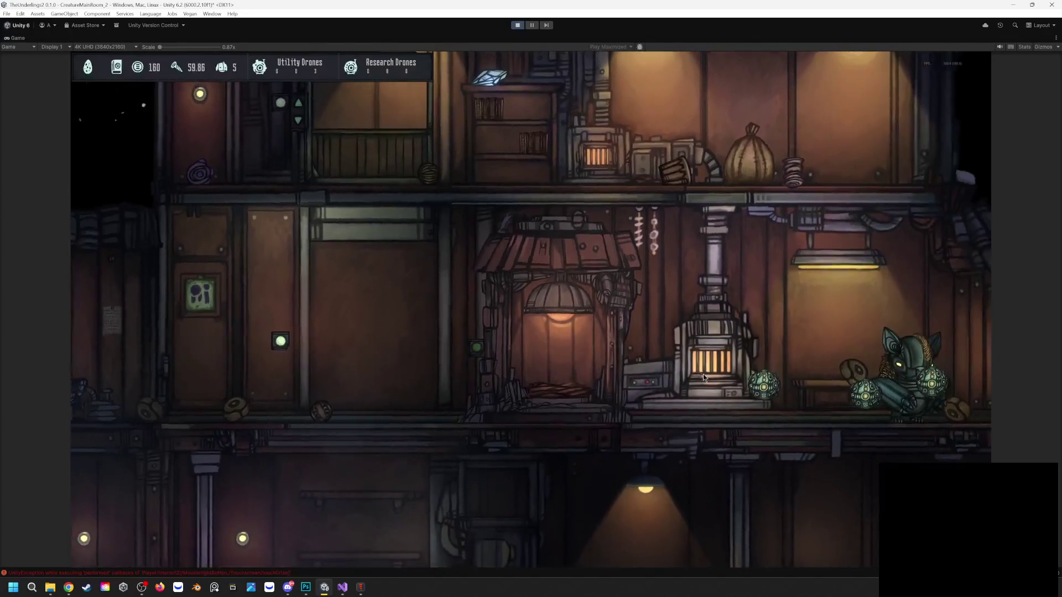
pyautogui.scroll(3, 542, 390)
pyautogui.press('a')
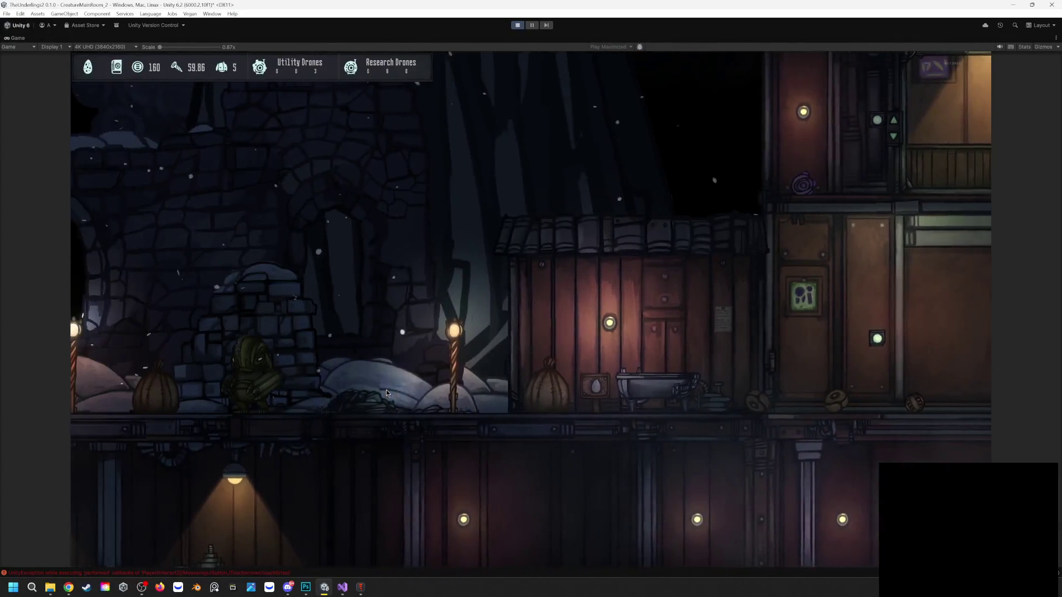
pyautogui.scroll(3, 433, 390)
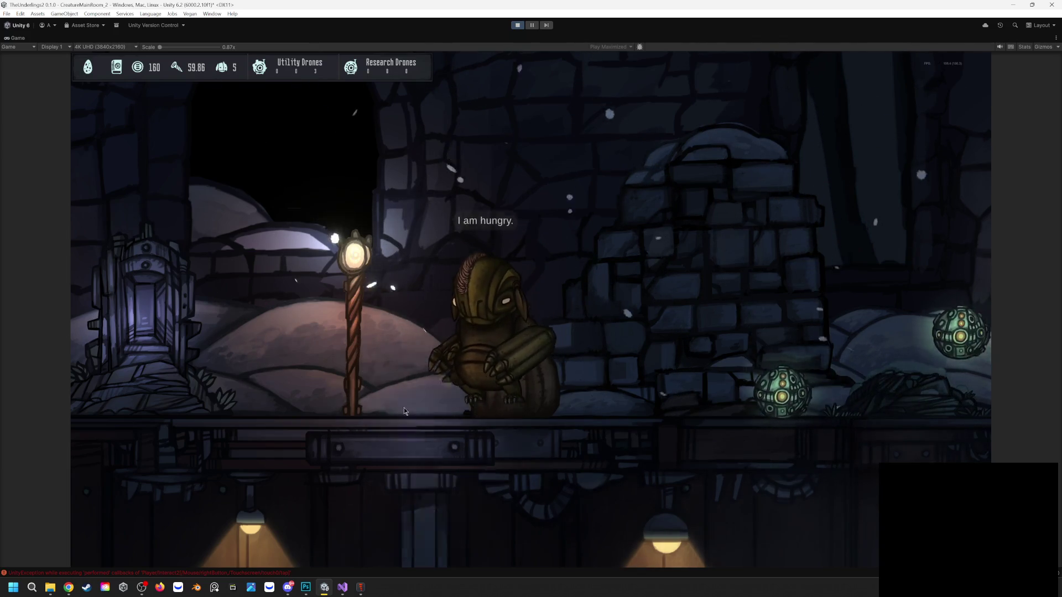
pyautogui.click(517, 24)
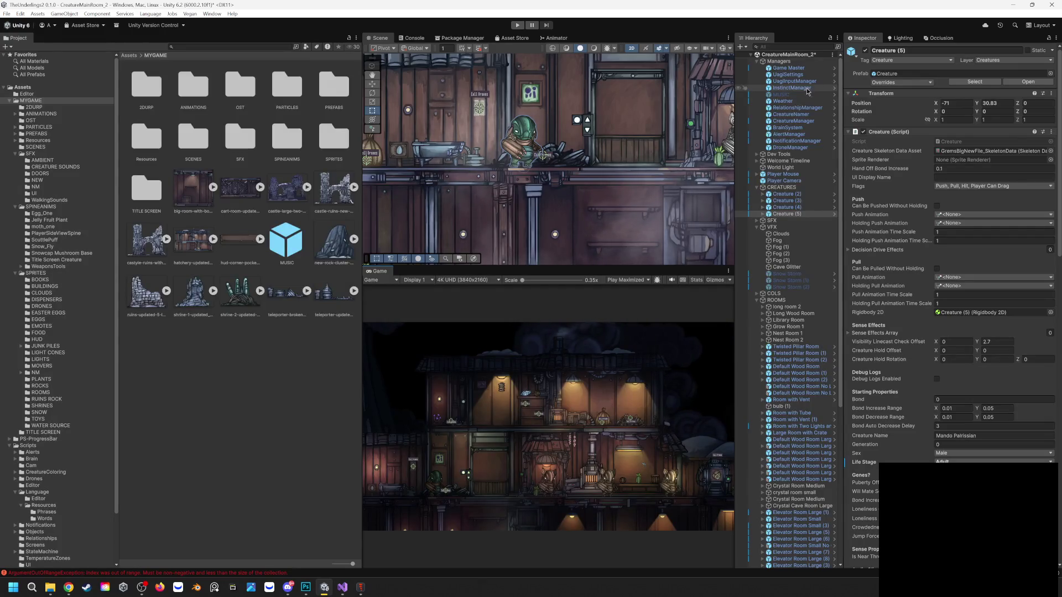
# Select CreatureManager in the Hierarchy and scroll the Inspector to its Bone Scalers list
pyautogui.click(800, 114)
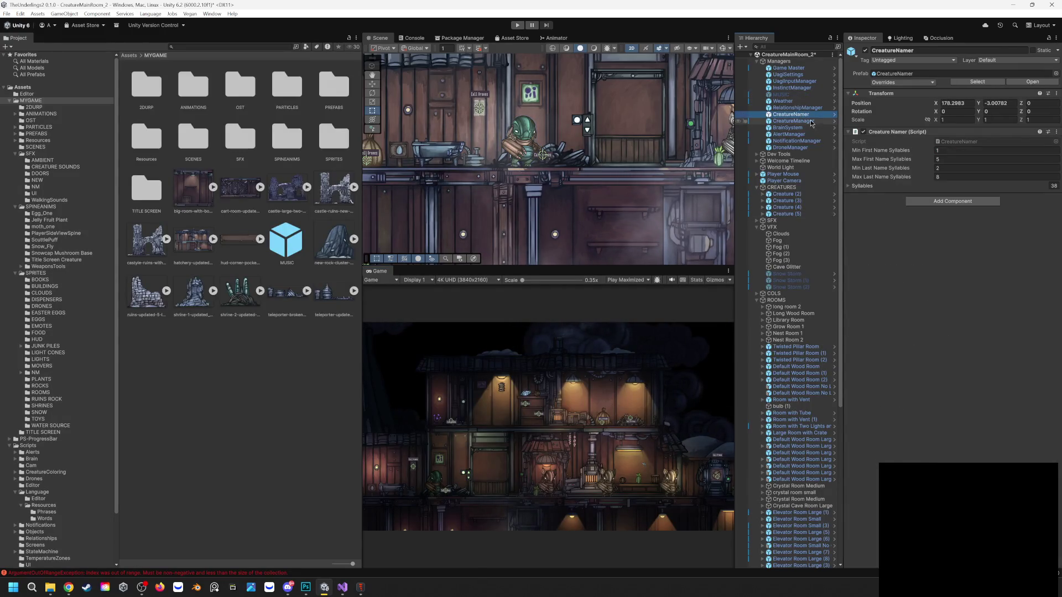
pyautogui.click(813, 121)
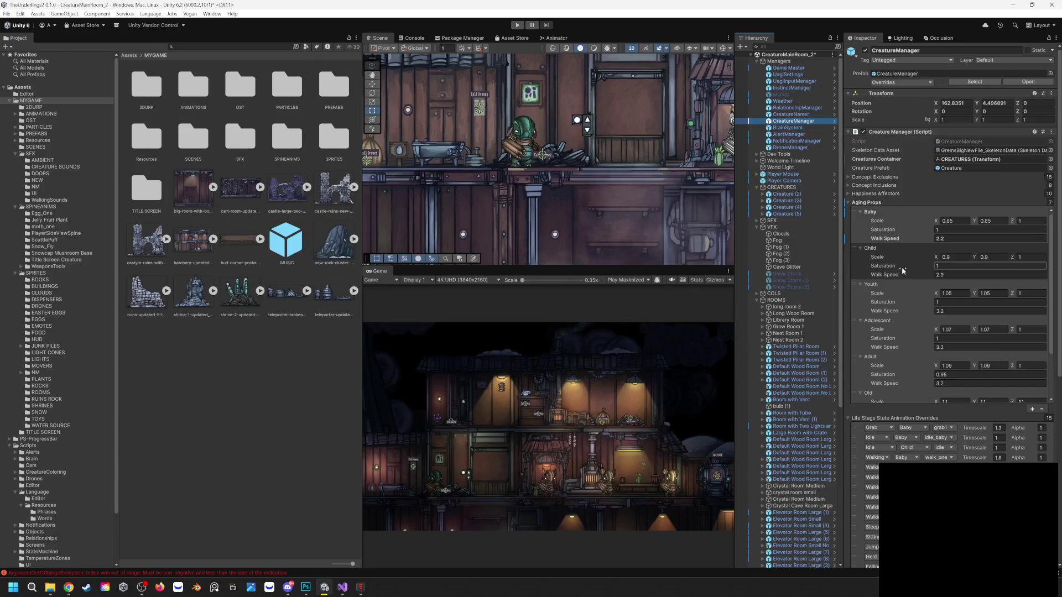
pyautogui.scroll(-5, 903, 270)
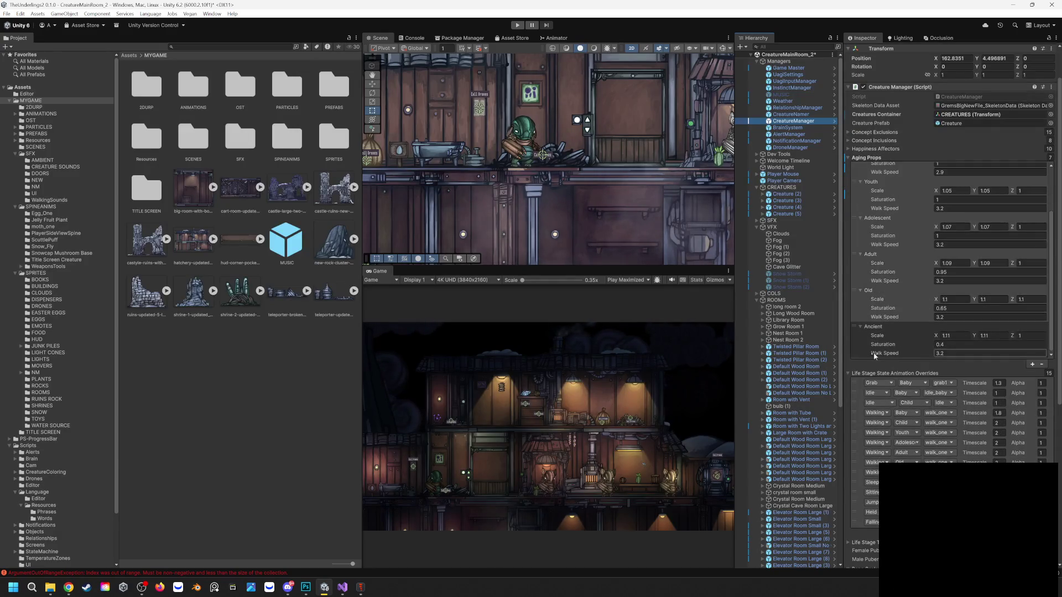
pyautogui.scroll(-8, 874, 355)
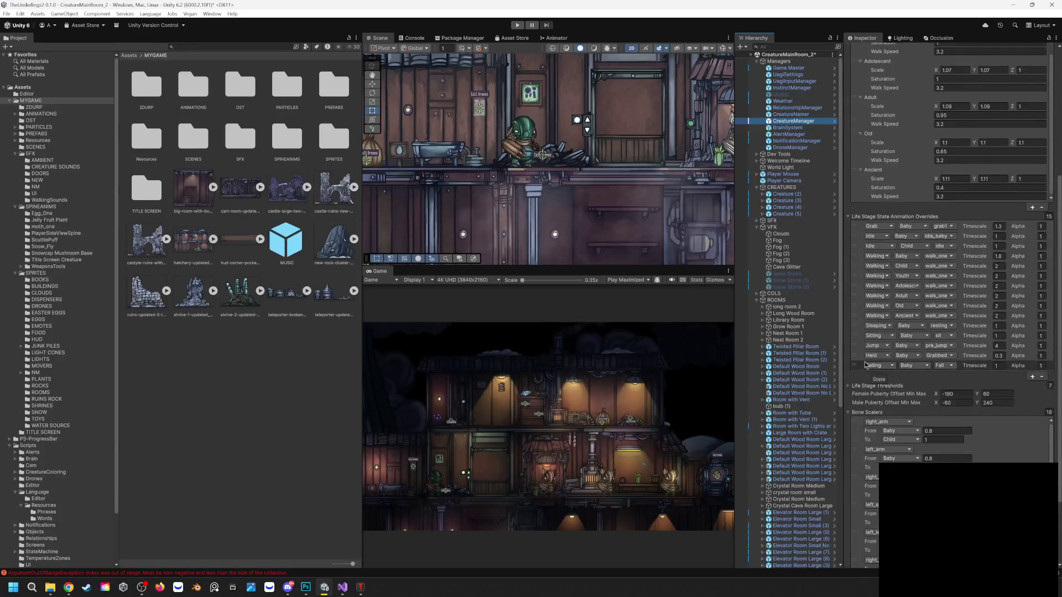
pyautogui.scroll(-2, 866, 365)
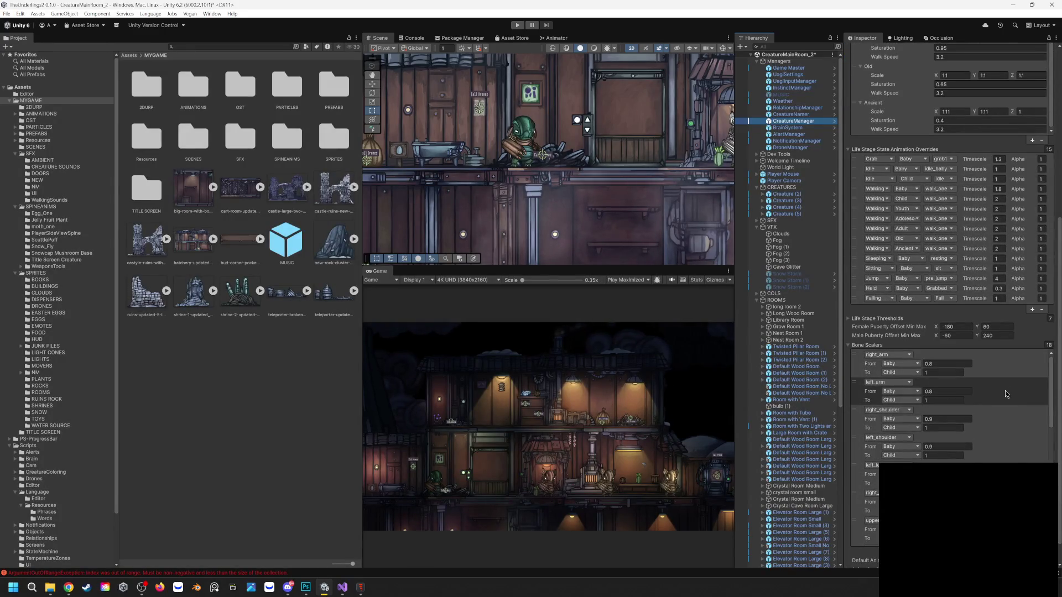
pyautogui.scroll(-5, 999, 408)
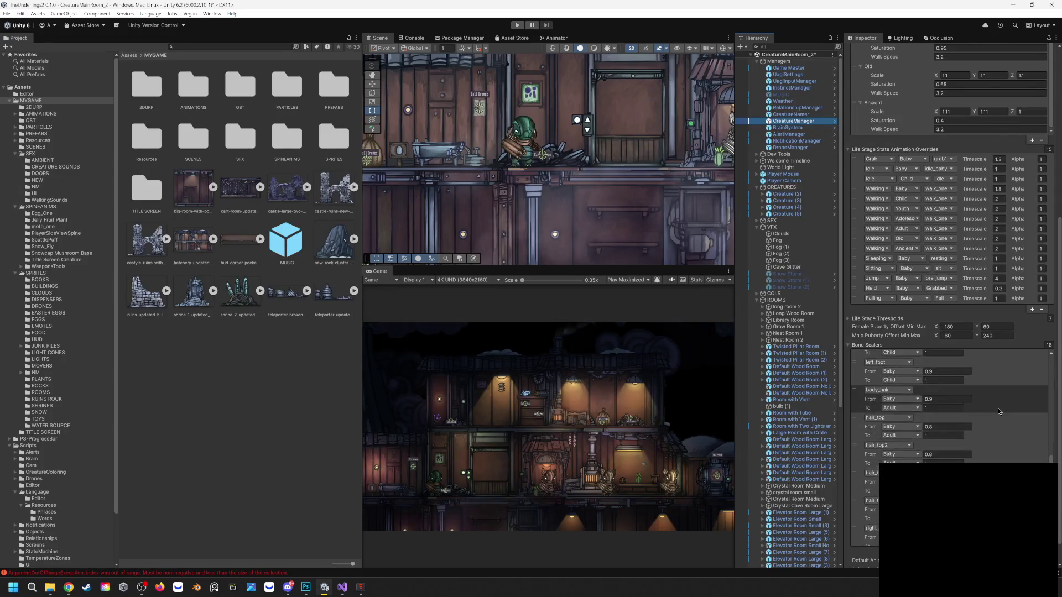
pyautogui.scroll(-4, 998, 408)
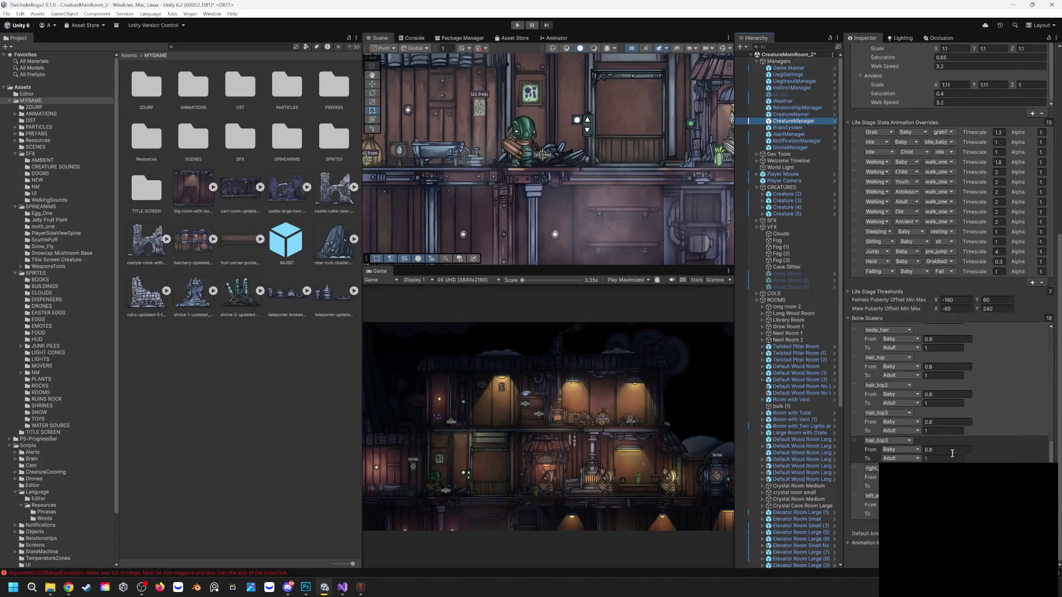
pyautogui.scroll(1, 935, 434)
pyautogui.scroll(3, 932, 422)
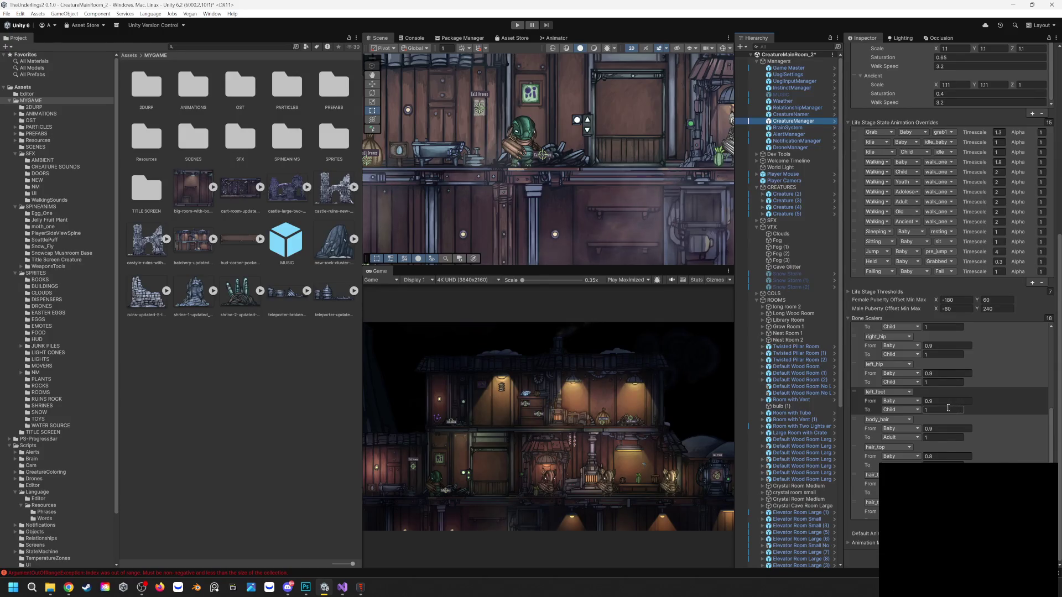
pyautogui.scroll(1, 949, 408)
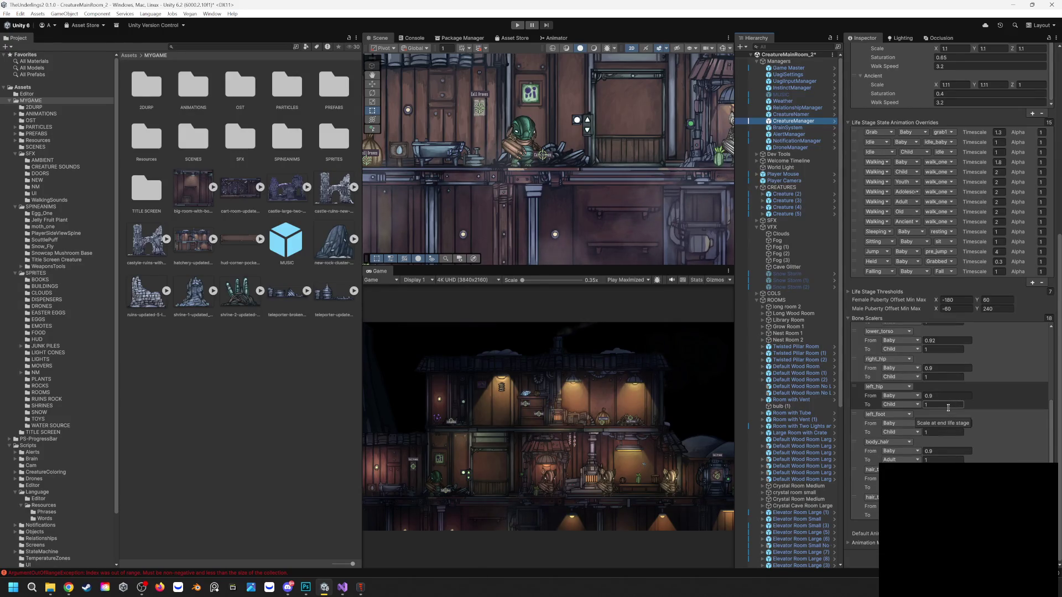
pyautogui.scroll(2, 948, 408)
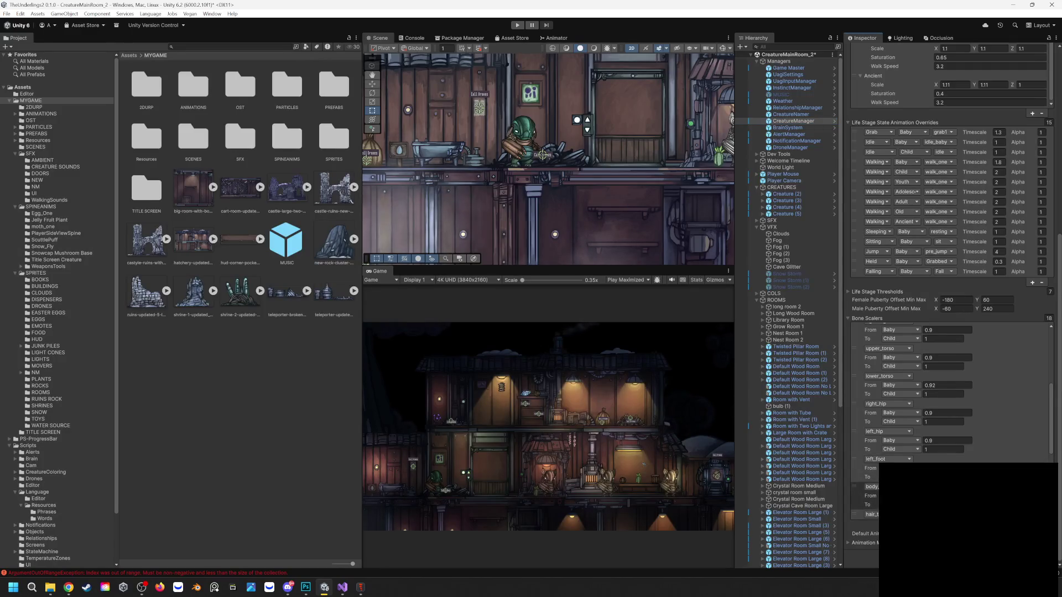
# Change right_hip's Baby From scale from 0.9 to 1
pyautogui.click(948, 468)
pyautogui.scroll(-2, 947, 423)
pyautogui.scroll(-5, 940, 420)
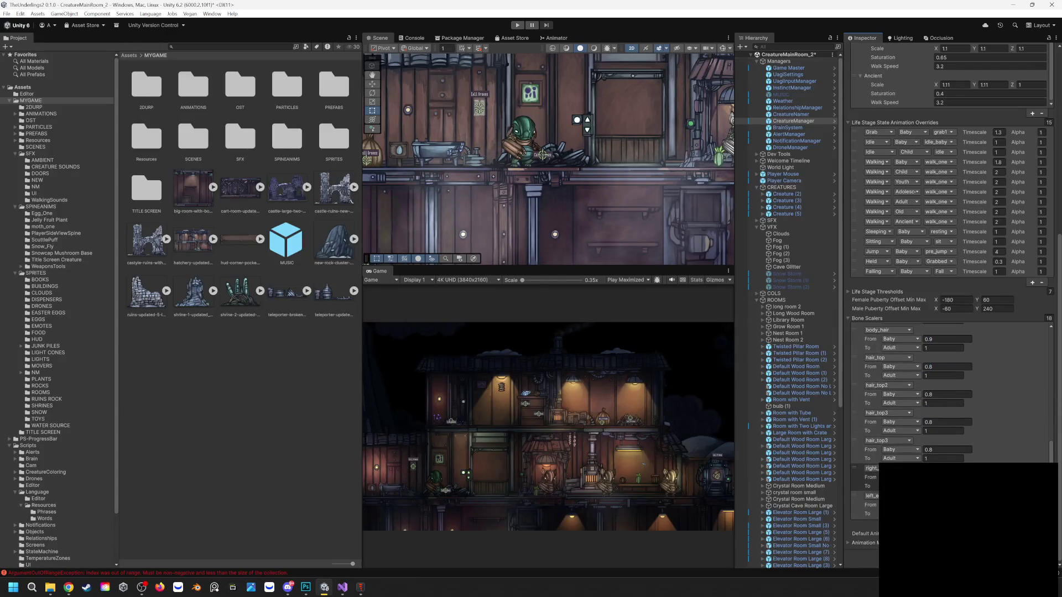
pyautogui.scroll(5, 950, 393)
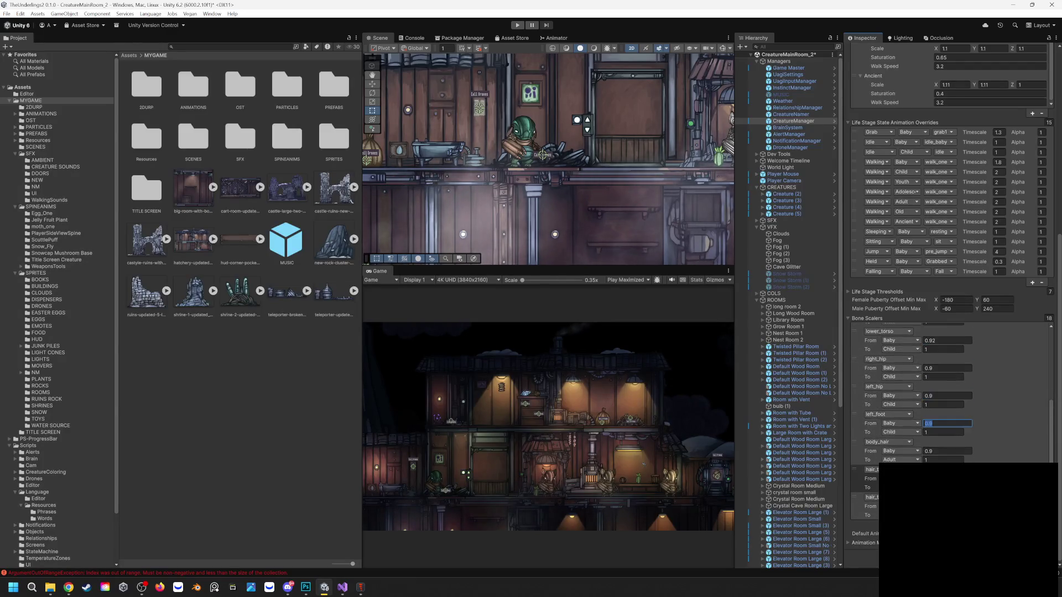
pyautogui.scroll(6, 950, 399)
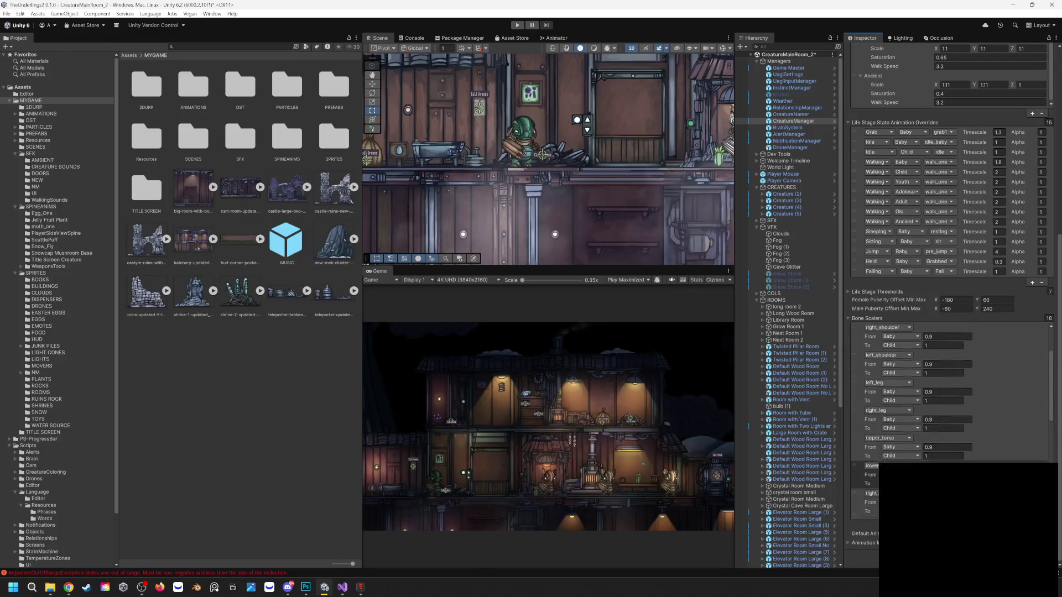
pyautogui.scroll(-5, 949, 421)
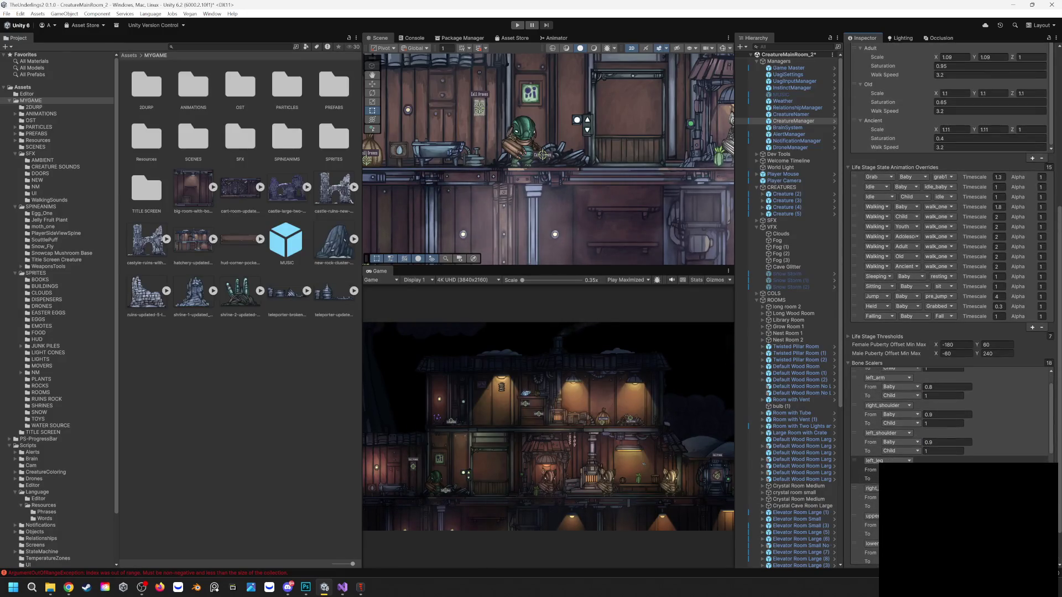
pyautogui.scroll(-5, 949, 415)
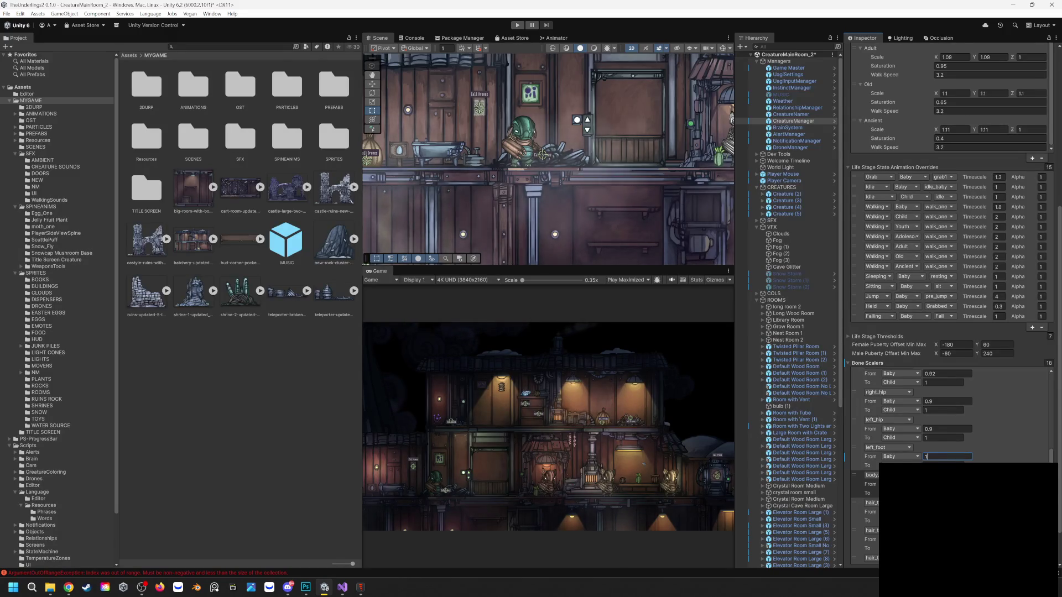
pyautogui.scroll(2, 951, 421)
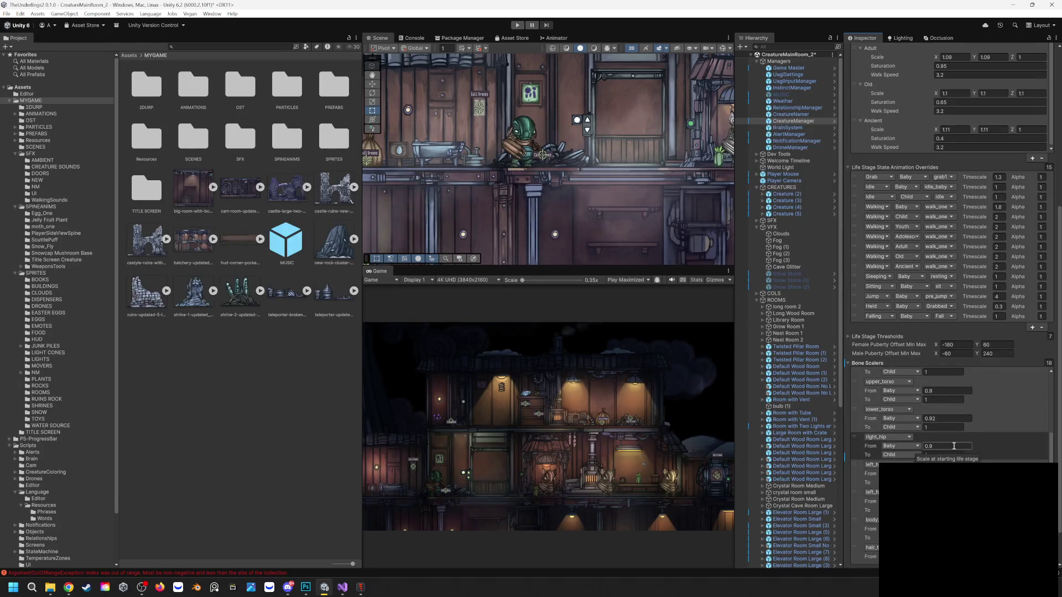
pyautogui.write('1')
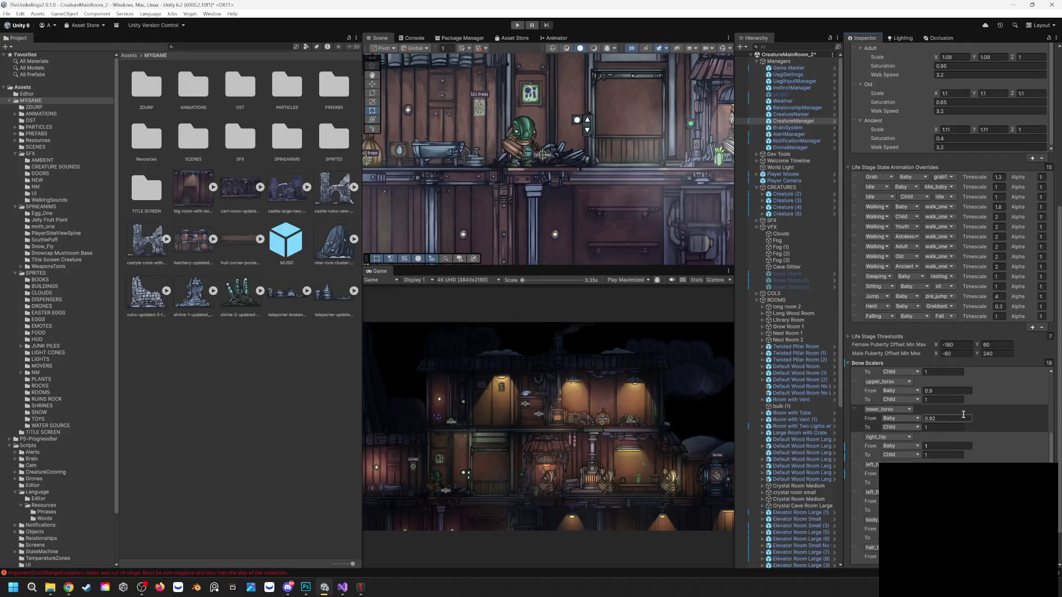
pyautogui.scroll(2, 982, 421)
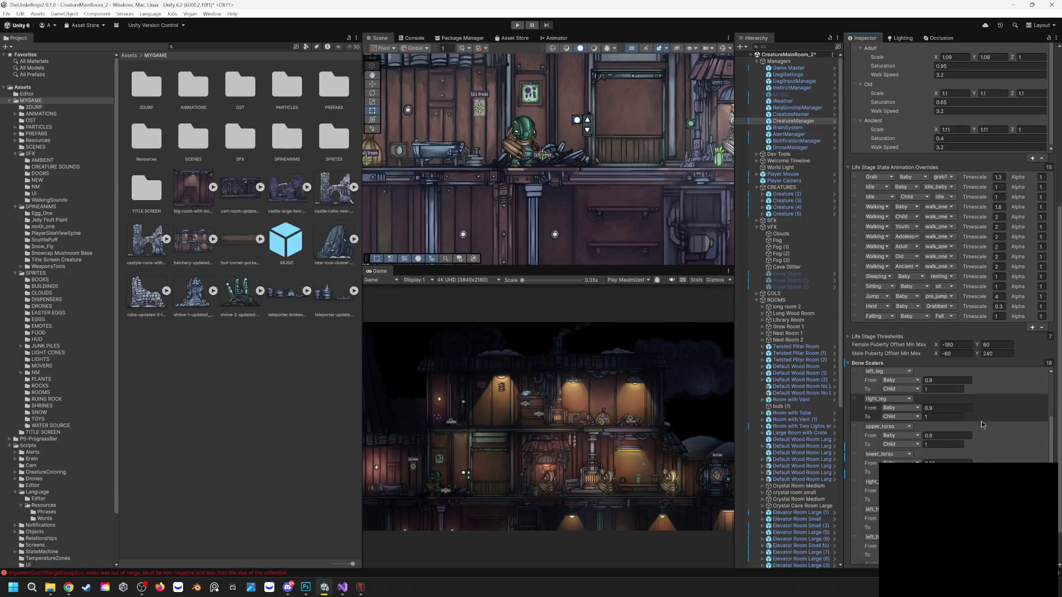
# Enter Play mode and zoom the Game view in on the creatures
pyautogui.click(518, 25)
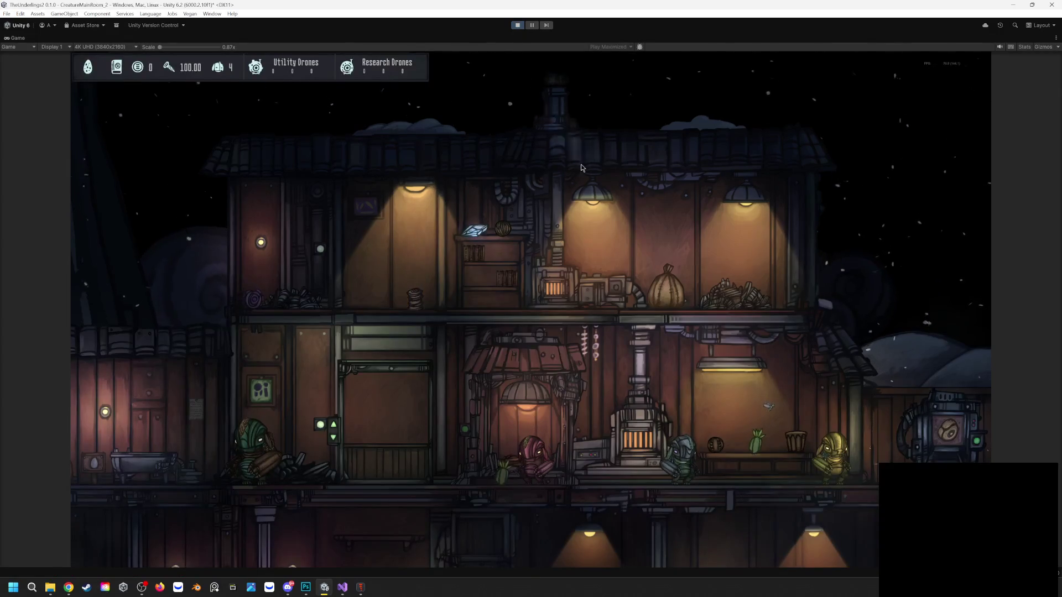
pyautogui.scroll(2, 676, 493)
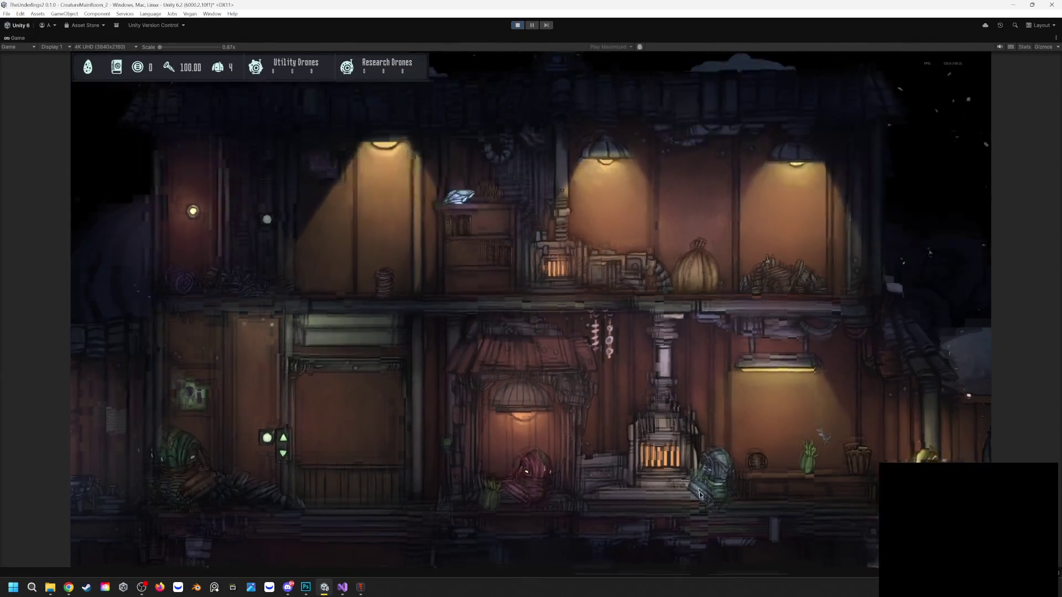
pyautogui.scroll(3, 699, 494)
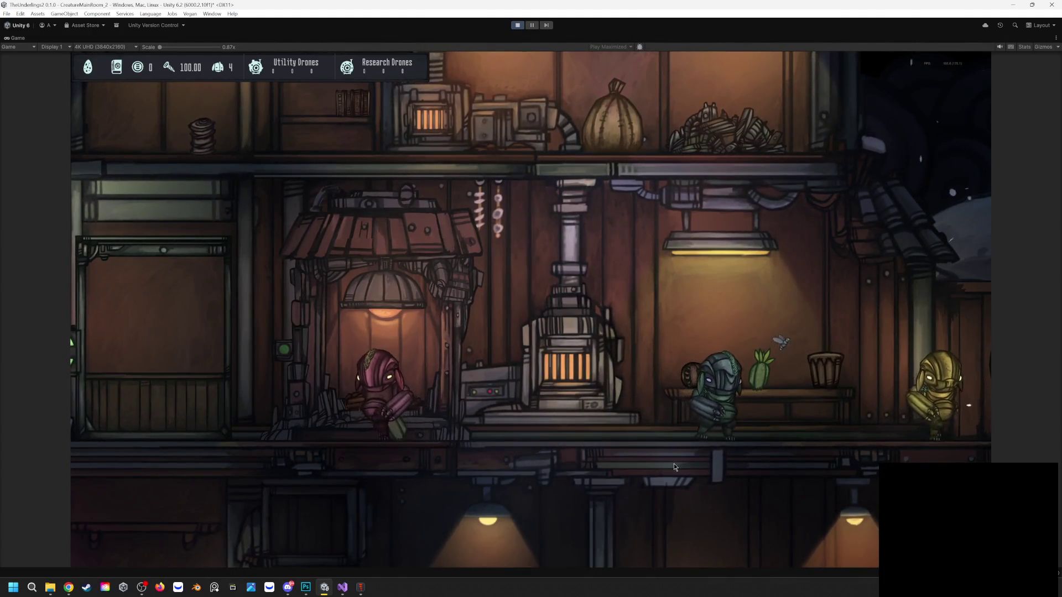
# Stop the playtest and open the CreatureManager prefab for editing
pyautogui.click(520, 25)
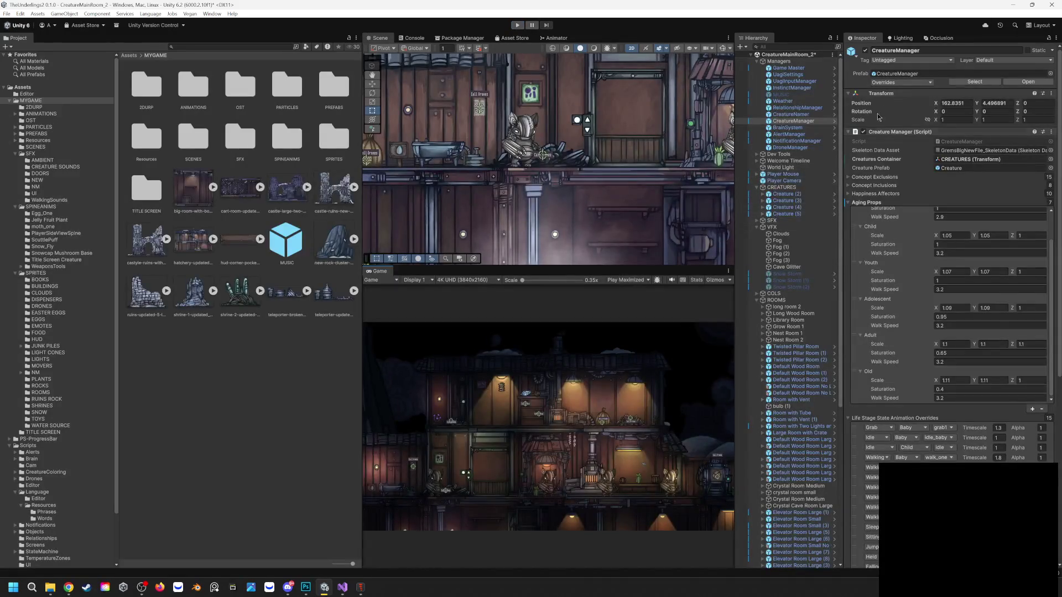
pyautogui.click(1027, 82)
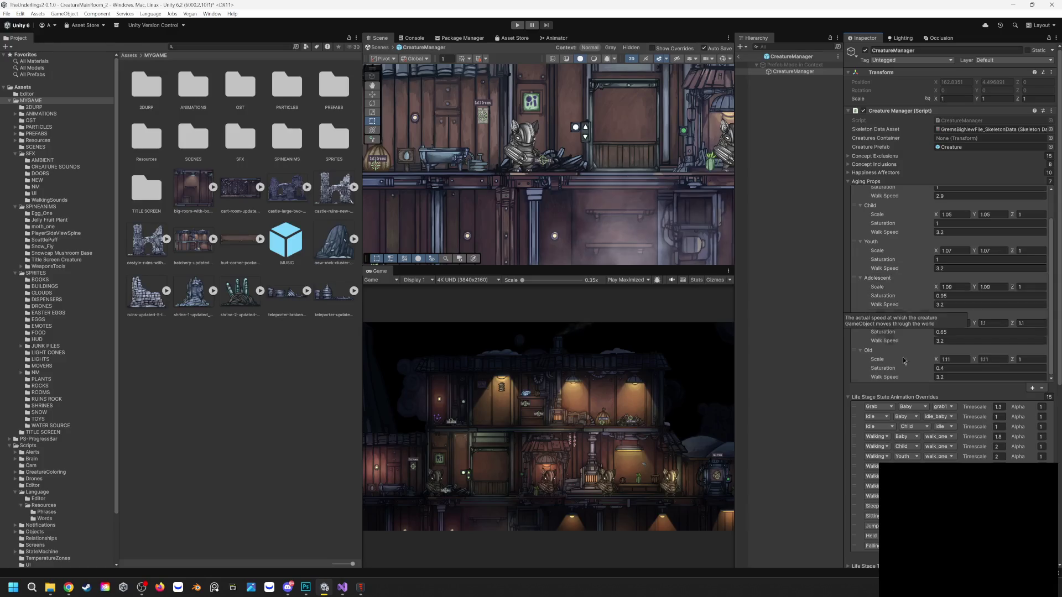
pyautogui.scroll(-10, 952, 304)
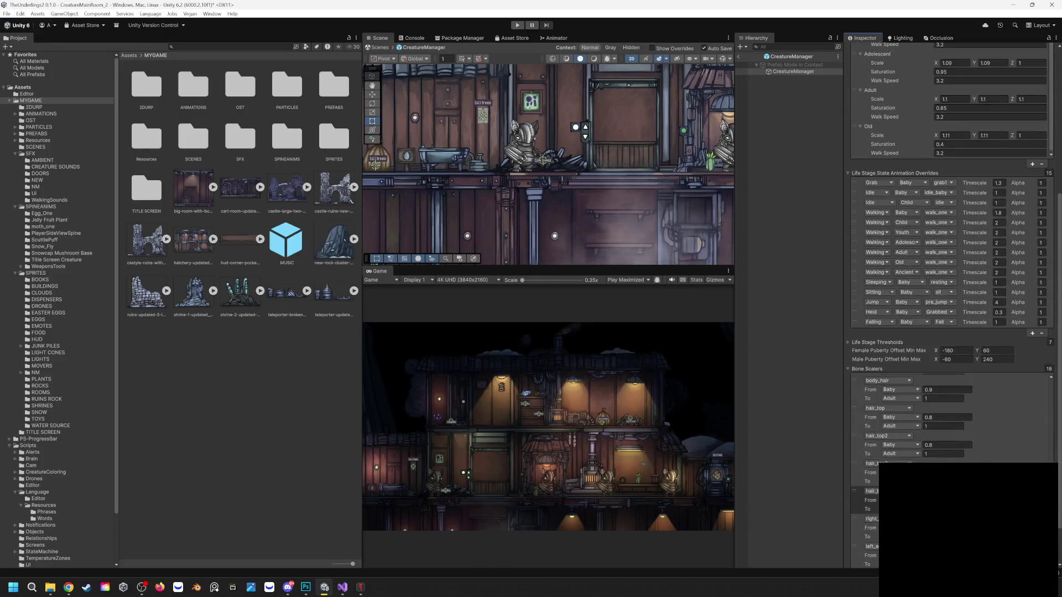
pyautogui.scroll(2, 986, 438)
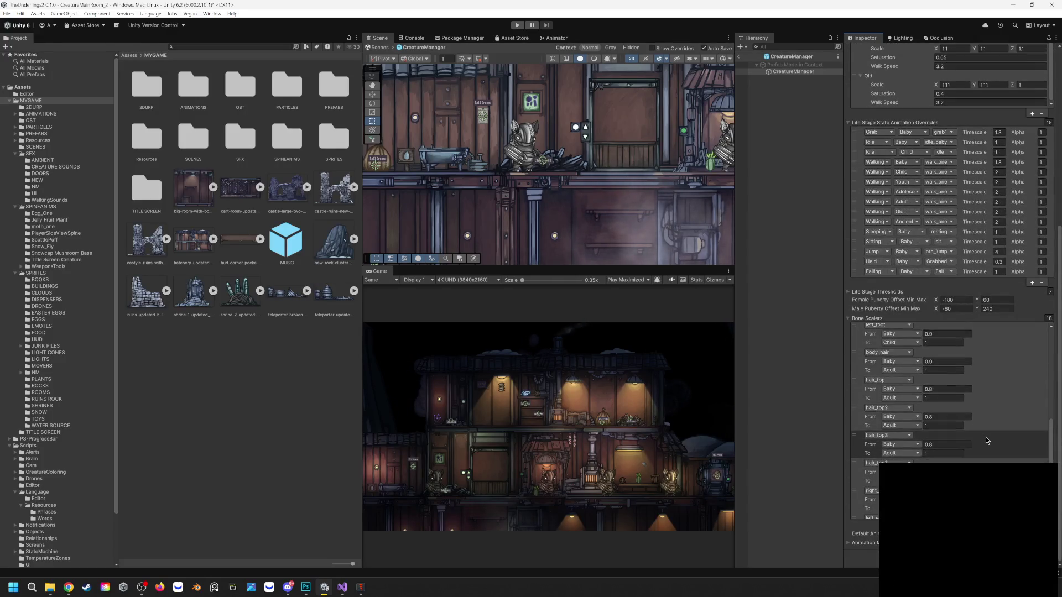
pyautogui.scroll(1, 985, 437)
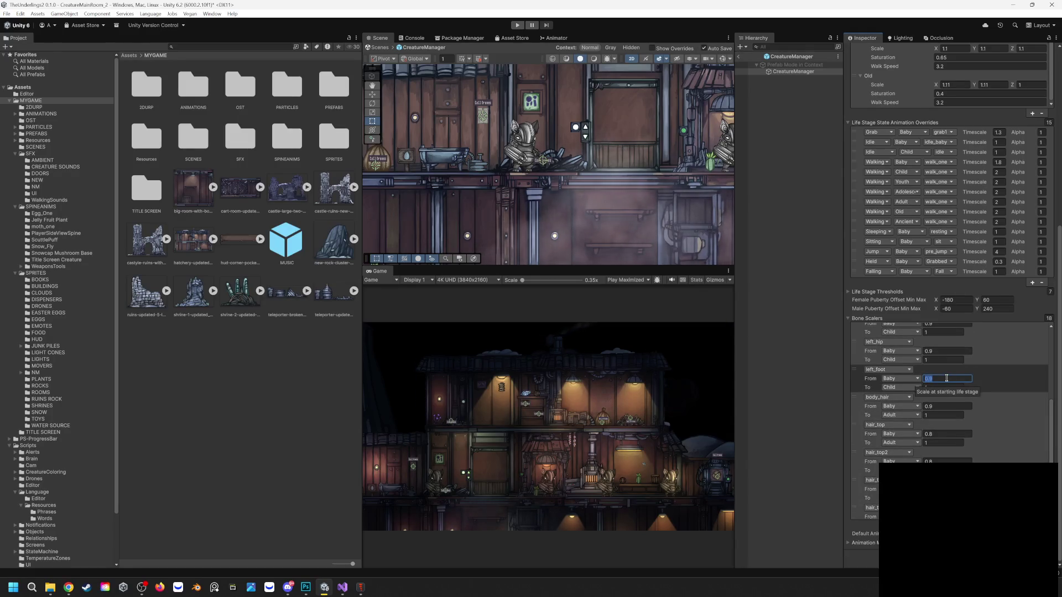
# Set the Baby From scale to 1 for left_foot, left_hip, right_hip and left_leg, then exit prefab mode
pyautogui.write('1')
pyautogui.click(940, 348)
pyautogui.write('1')
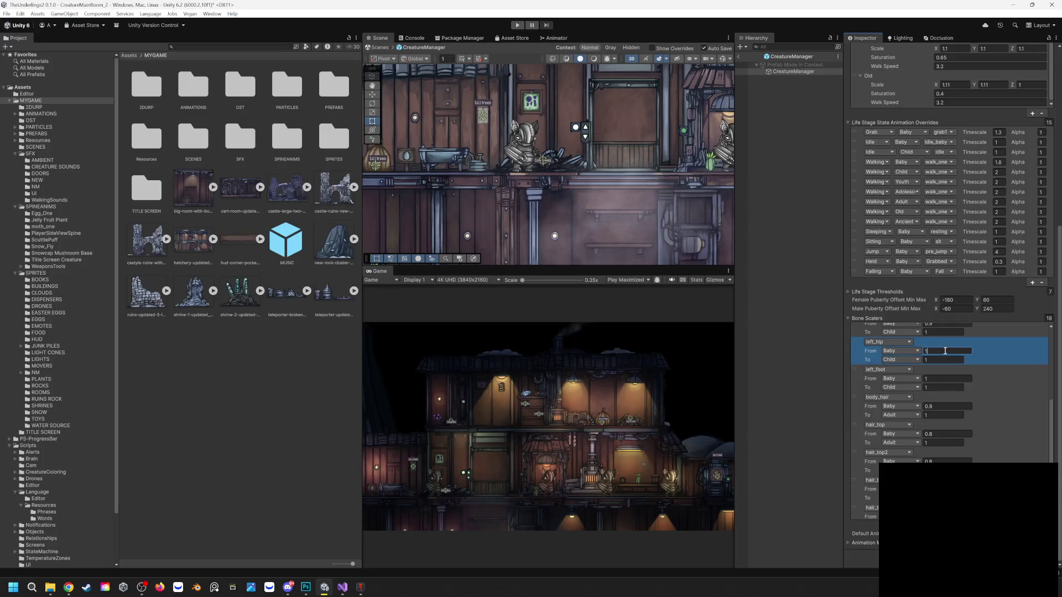
pyautogui.scroll(2, 946, 359)
pyautogui.write('1')
pyautogui.scroll(1, 949, 367)
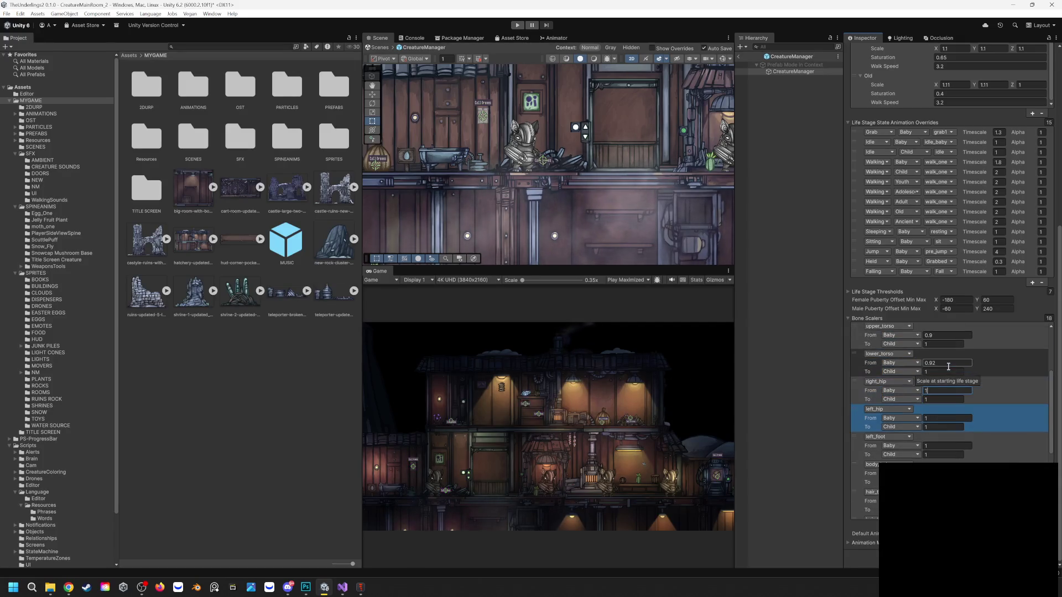
pyautogui.scroll(2, 971, 373)
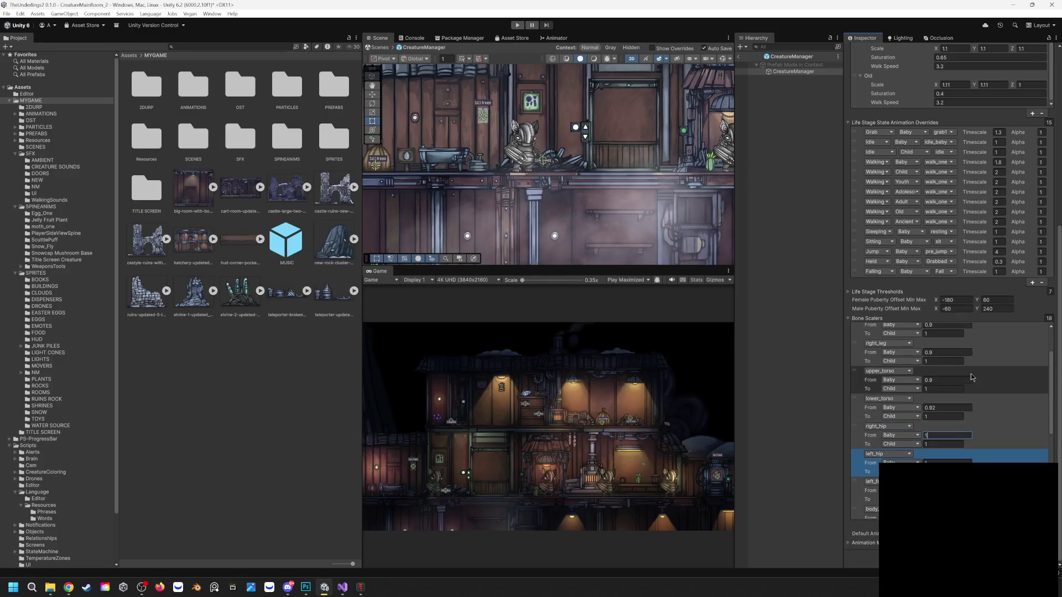
pyautogui.scroll(1, 971, 374)
pyautogui.click(947, 383)
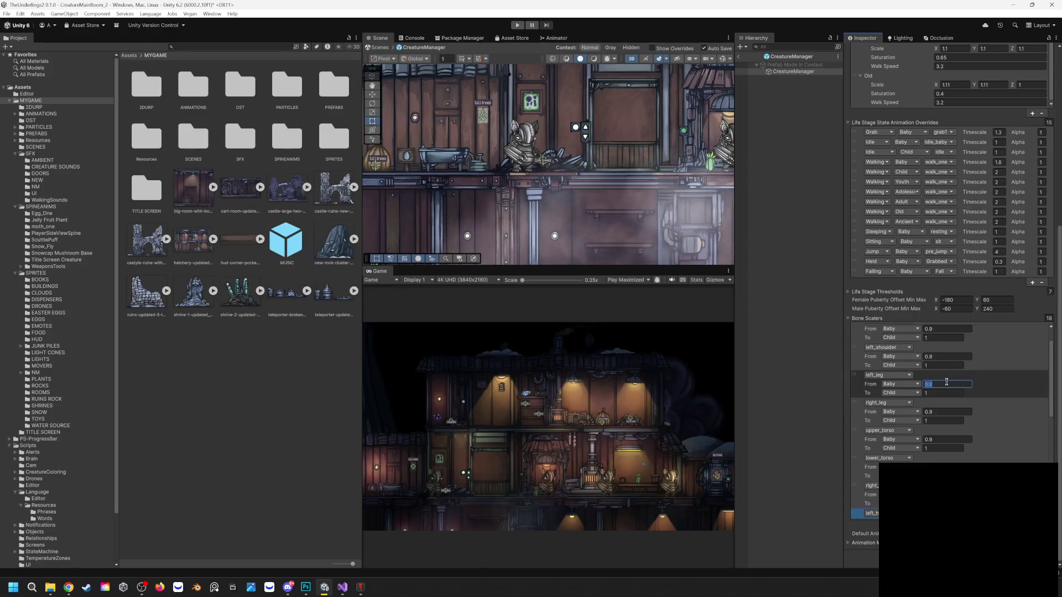
pyautogui.write('11')
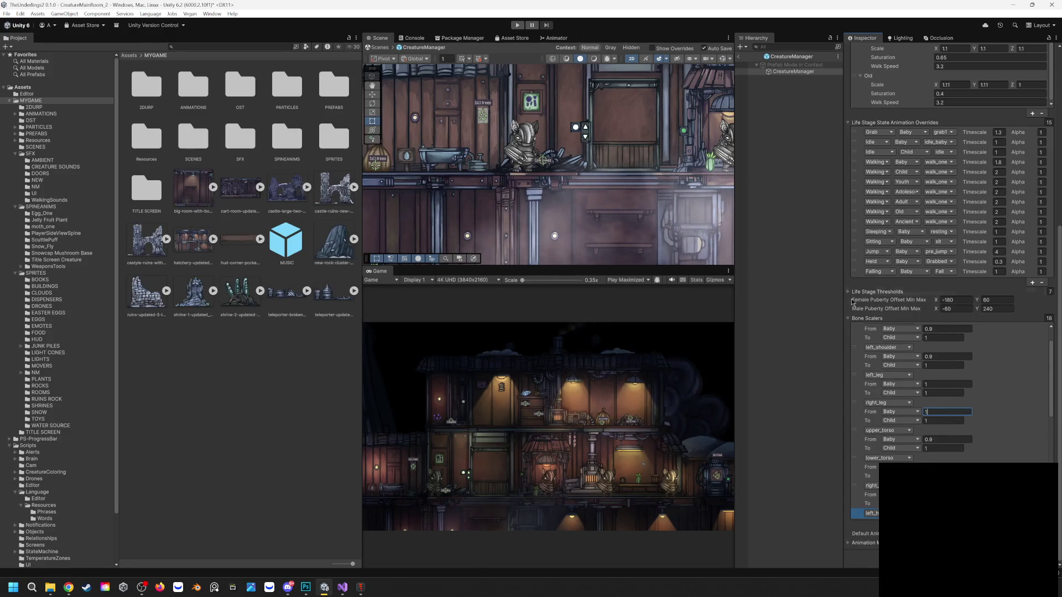
pyautogui.click(739, 57)
# Enter Play mode and zoom and pan around the base, including the snowy left side
pyautogui.click(517, 25)
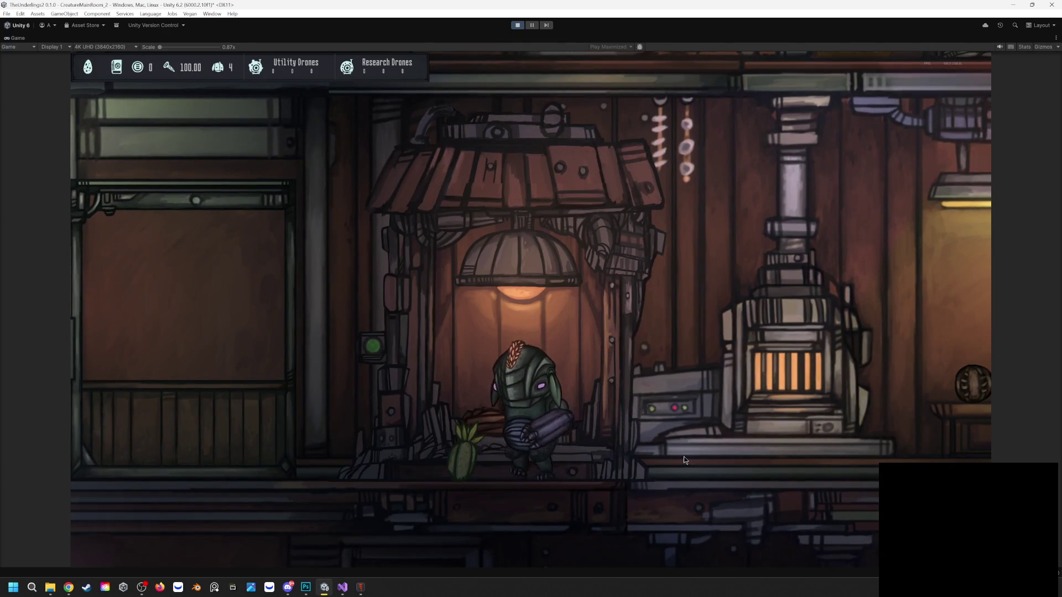
pyautogui.scroll(-5, 696, 397)
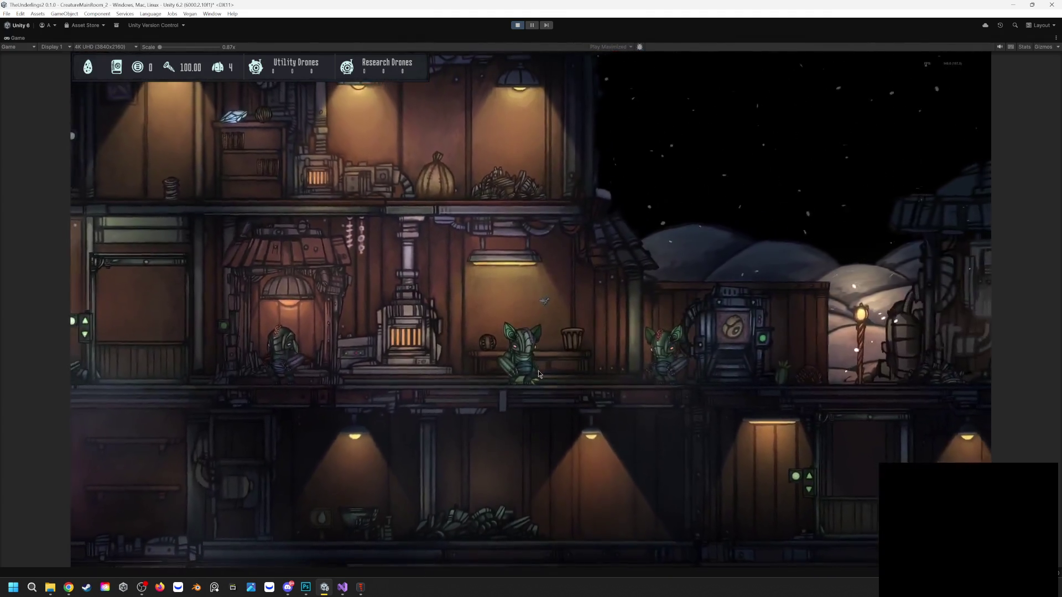
pyautogui.press('a')
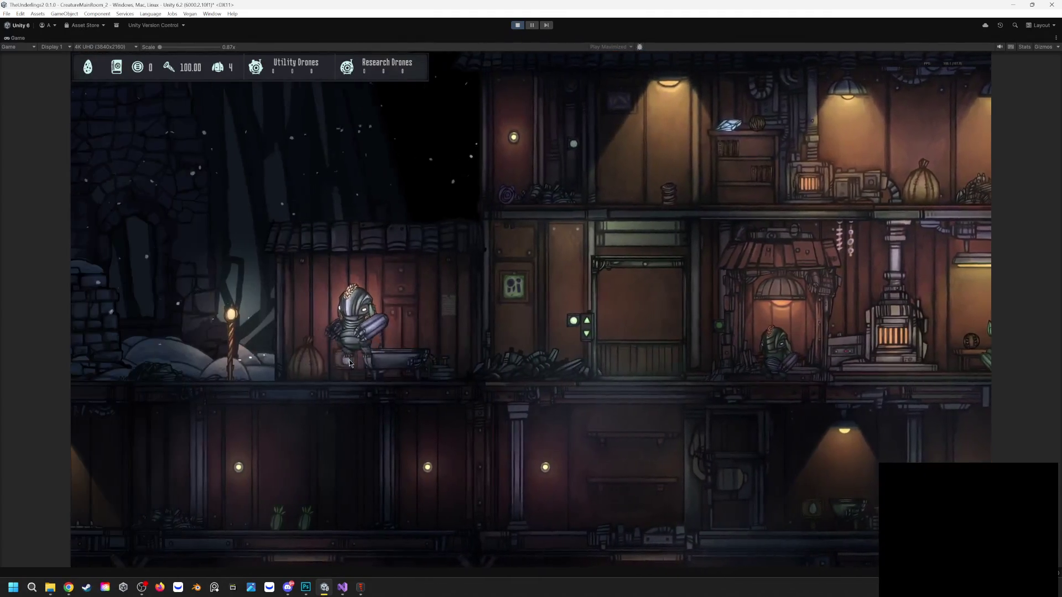
pyautogui.scroll(5, 417, 416)
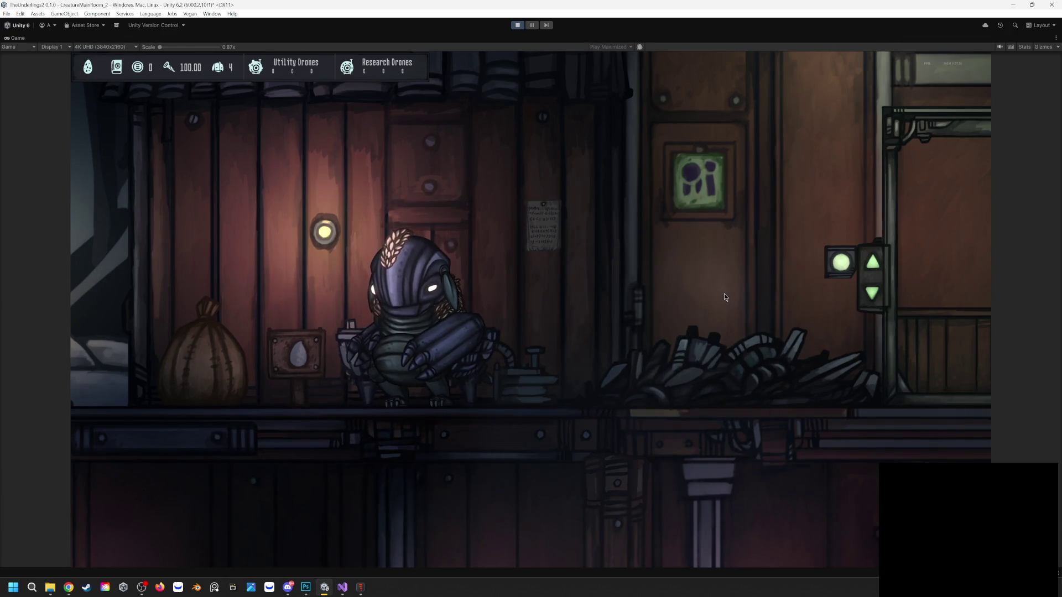
pyautogui.scroll(-3, 725, 293)
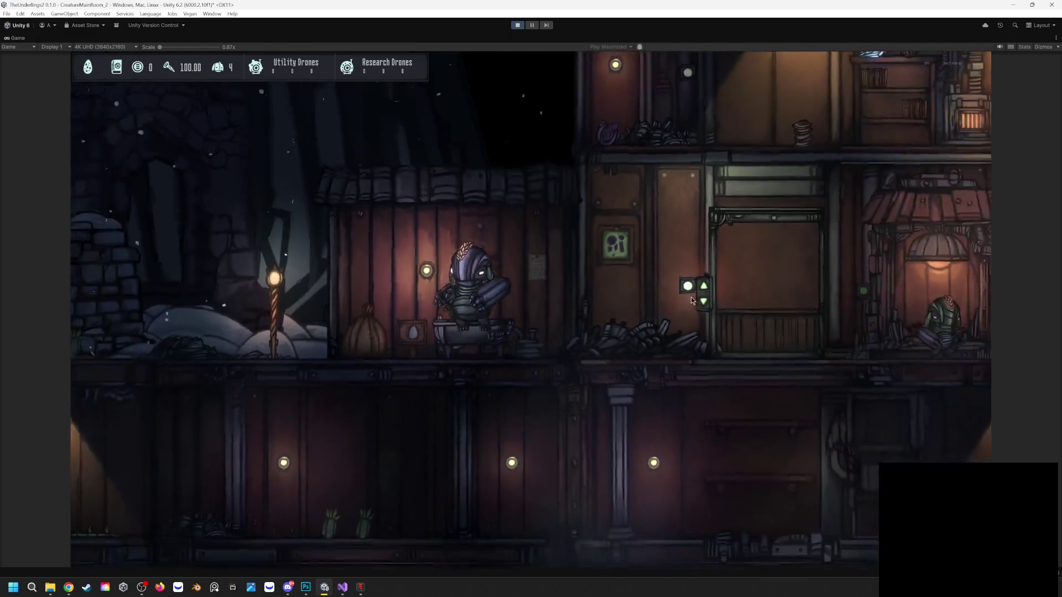
pyautogui.scroll(-2, 714, 304)
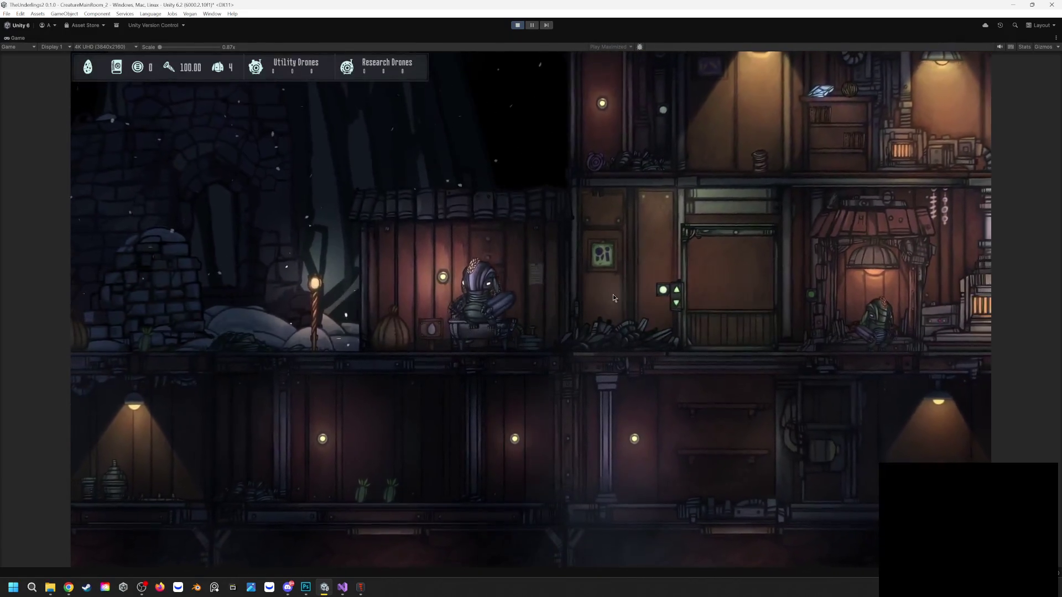
pyautogui.scroll(3, 442, 389)
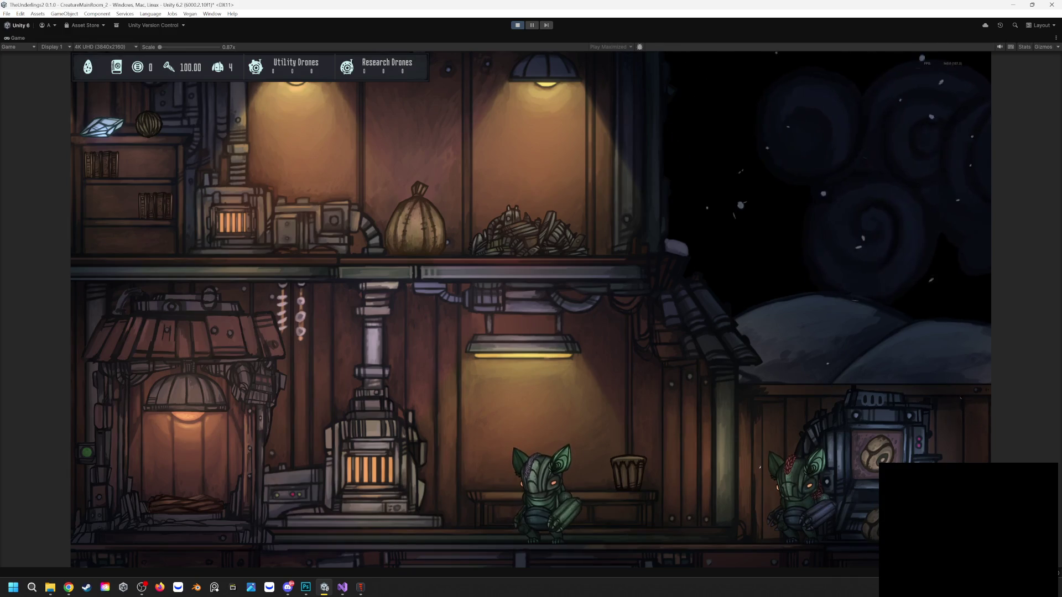
# Carry the right-hand creature to the furnace, put the food ball on the counter, and stop playing
pyautogui.moveTo(775, 442)
pyautogui.mouseDown()
pyautogui.moveTo(548, 387)
pyautogui.moveTo(419, 432)
pyautogui.moveTo(425, 440)
pyautogui.mouseUp()
pyautogui.press('a')
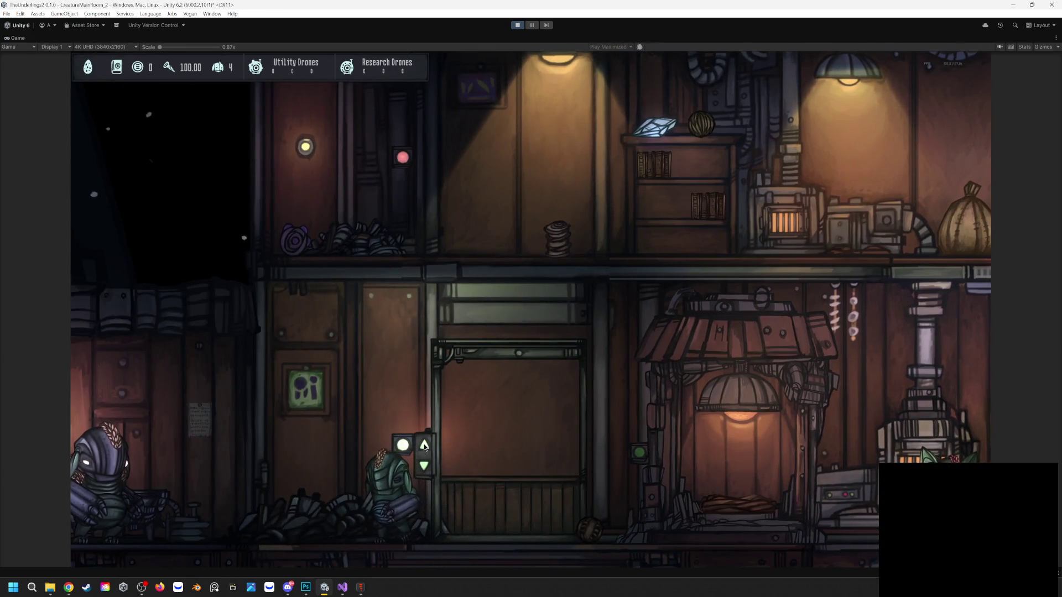
pyautogui.press('a')
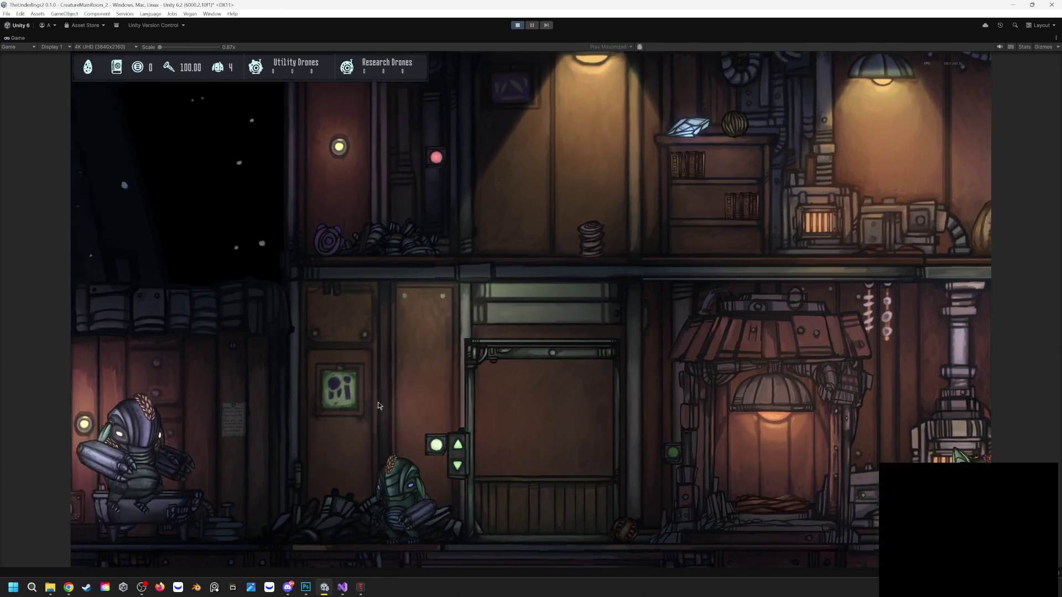
pyautogui.press('a')
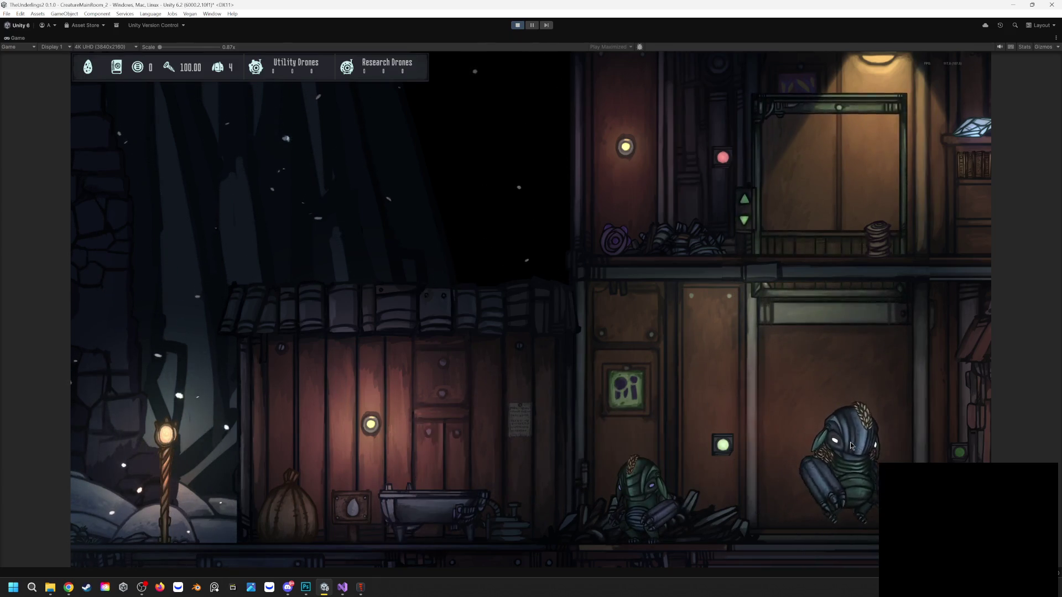
pyautogui.press('d')
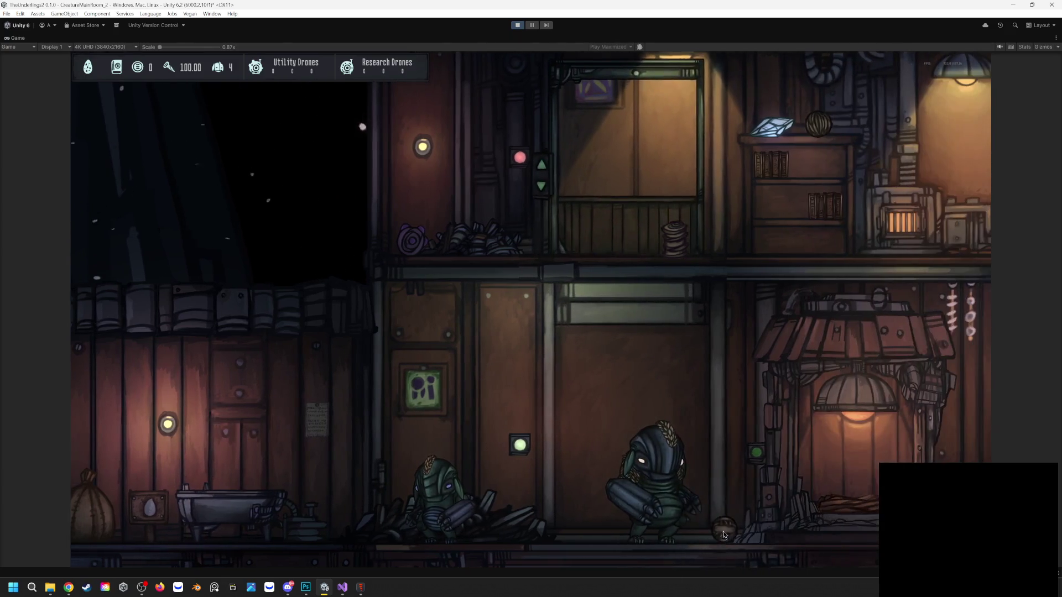
pyautogui.moveTo(724, 534); pyautogui.dragTo(804, 490)
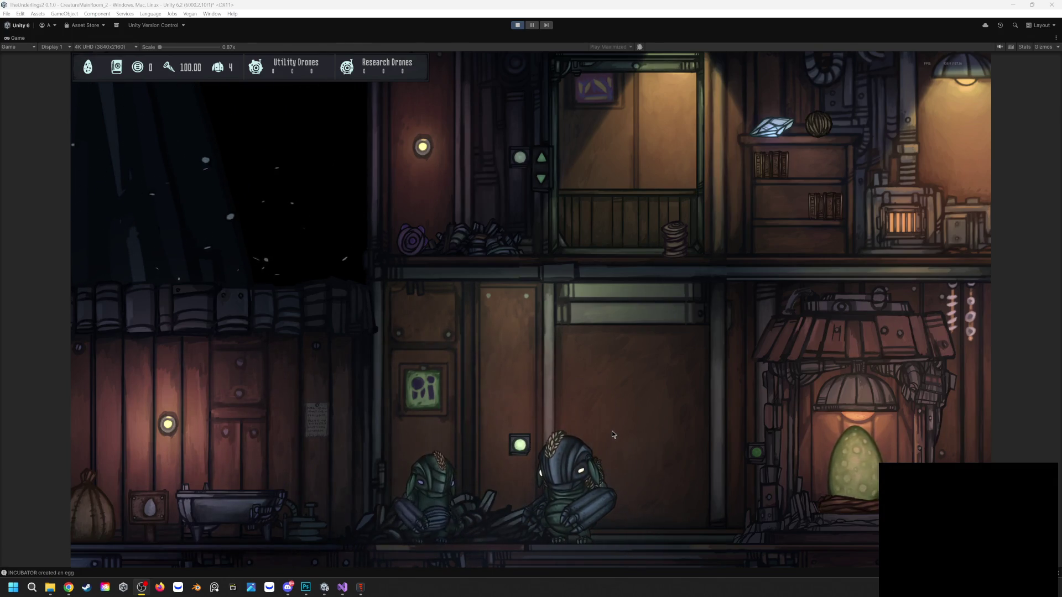
pyautogui.hotkey('ctrl', 'p')
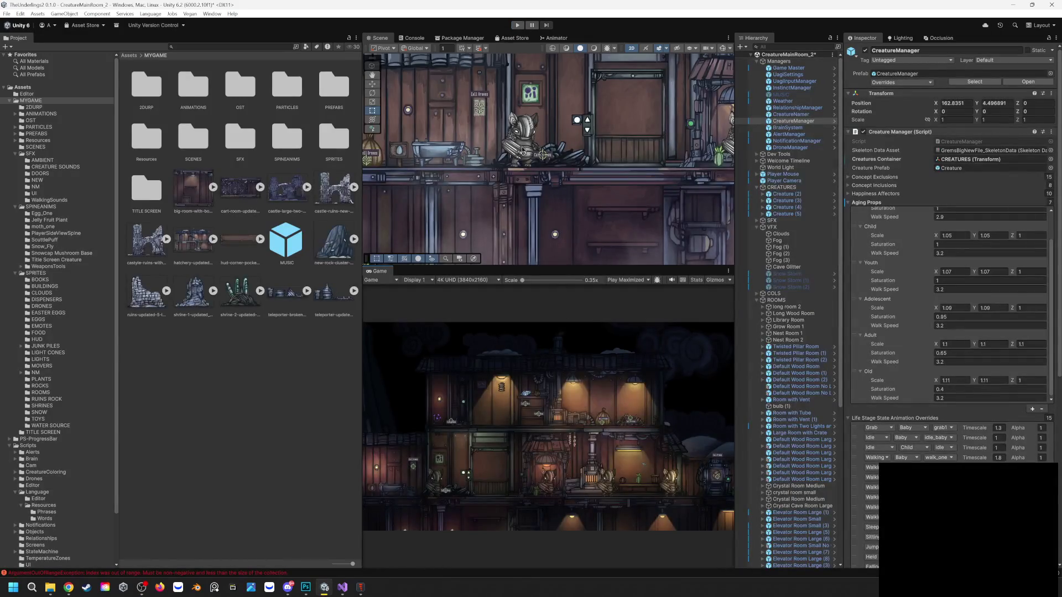
# Select Creature (5) to view its properties, then re-enter Play mode
pyautogui.click(516, 131)
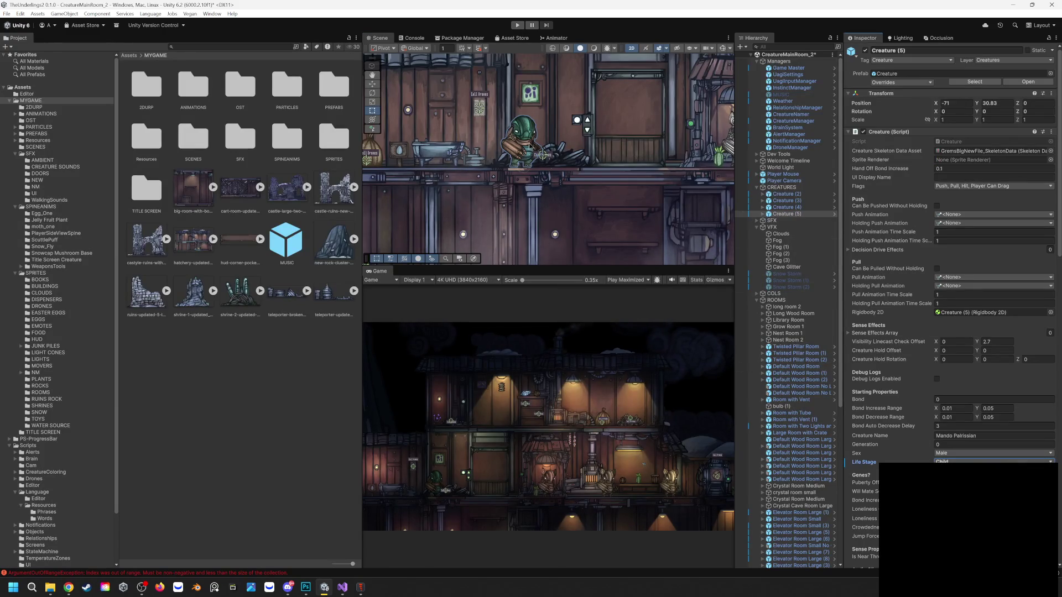
pyautogui.click(517, 26)
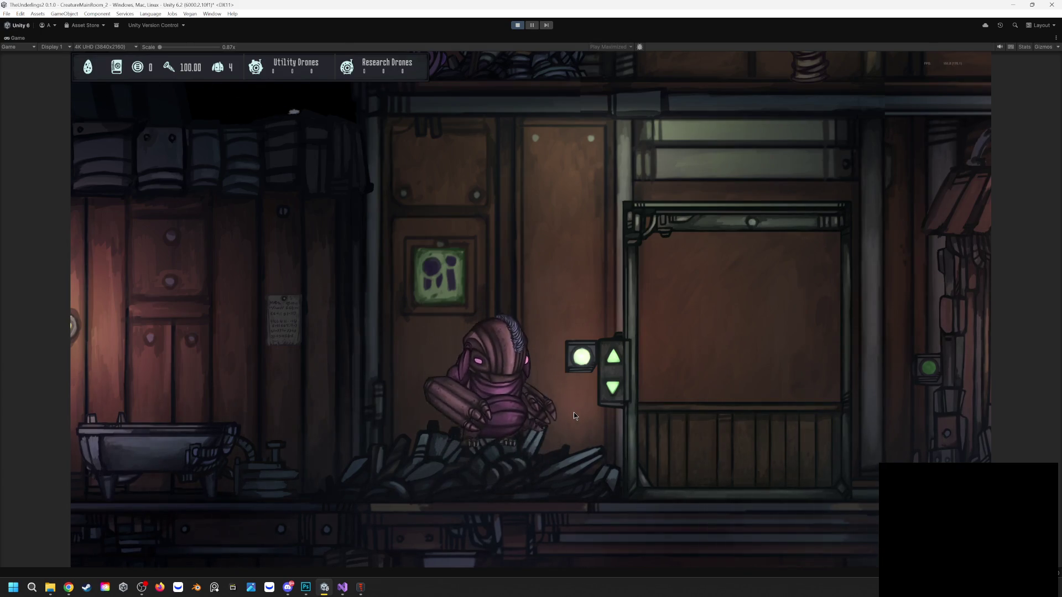
# Zoom out to the whole building and back in on the pink creature
pyautogui.scroll(-5, 573, 412)
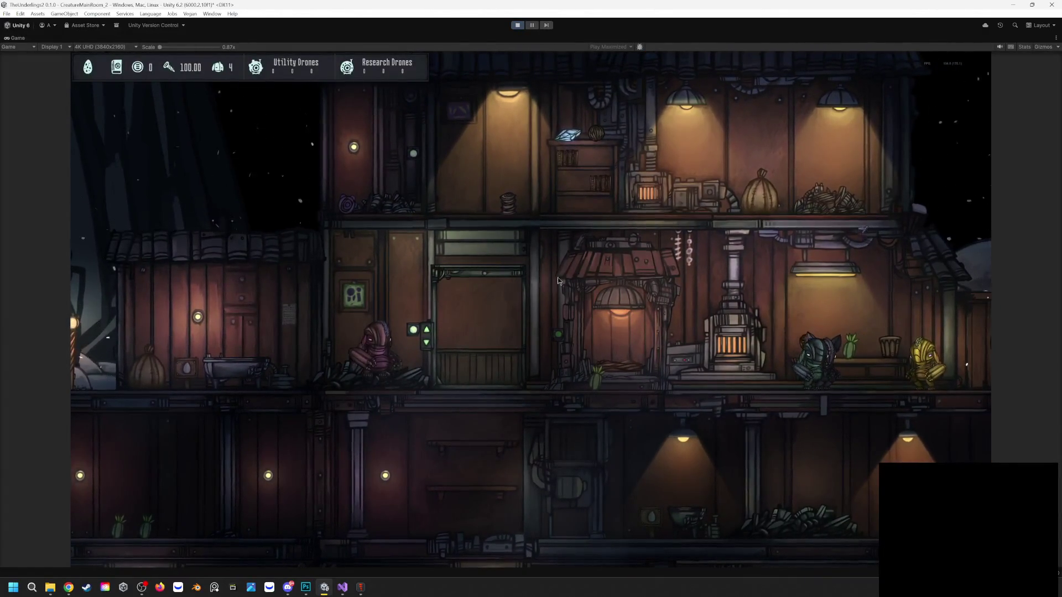
pyautogui.scroll(5, 314, 377)
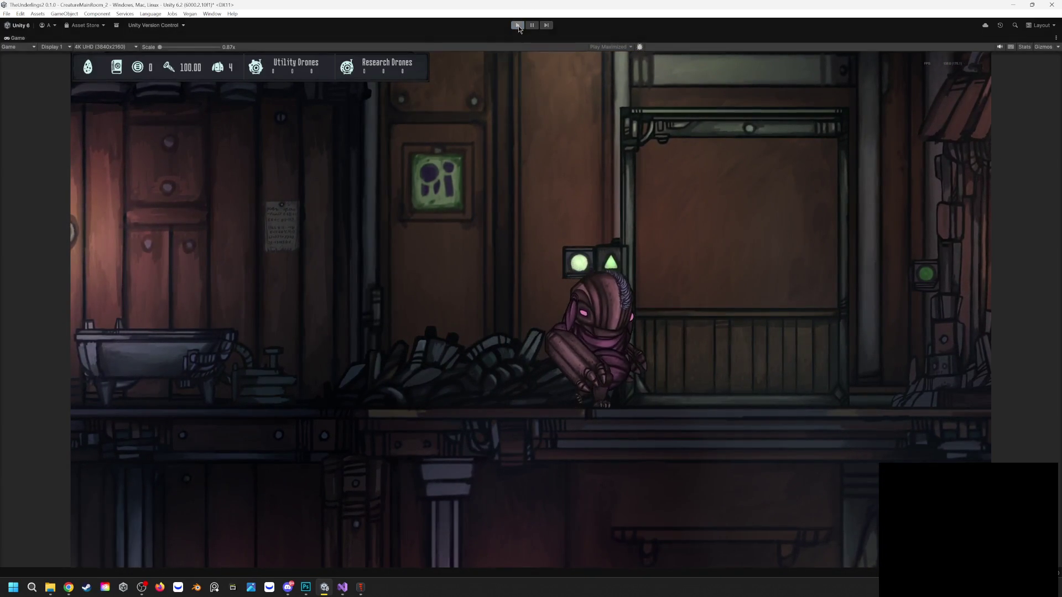
# End play mode and show CreatureManager's per-stage aging scale, saturation and walk-speed settings in the Inspector
pyautogui.click(519, 26)
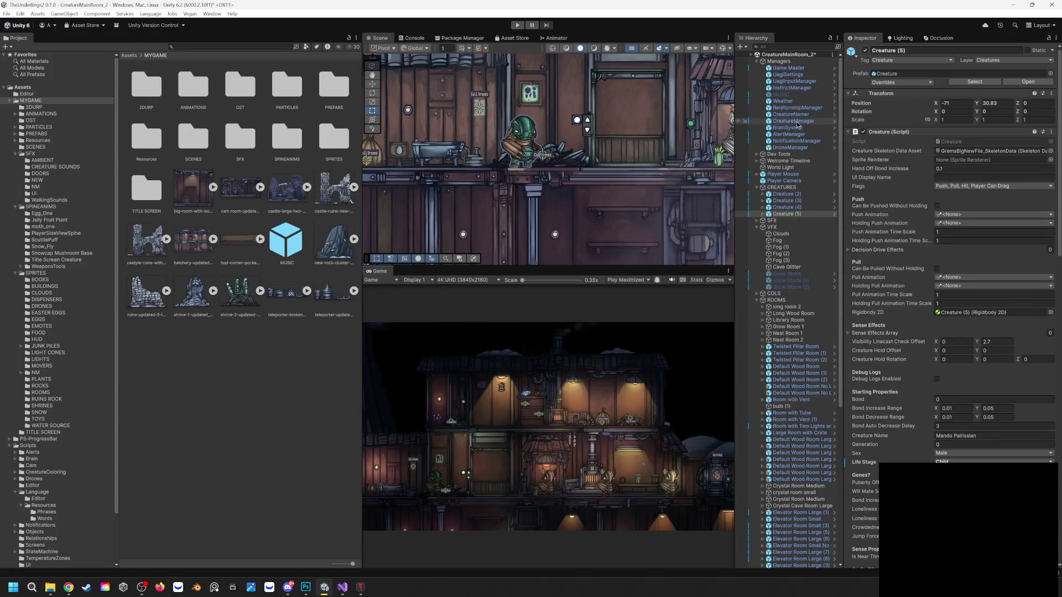
pyautogui.click(794, 121)
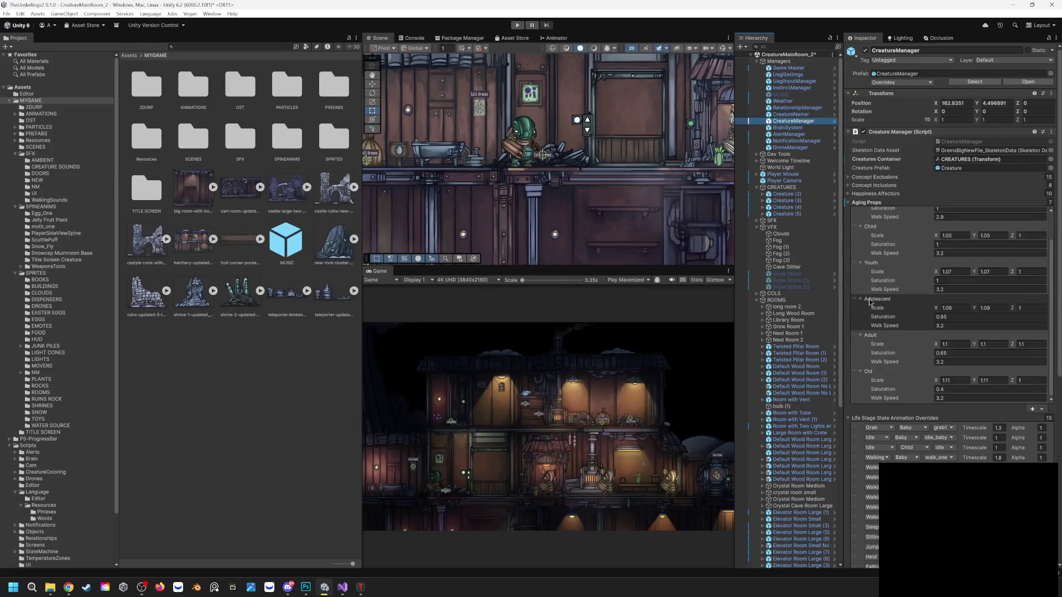
pyautogui.scroll(-1, 871, 302)
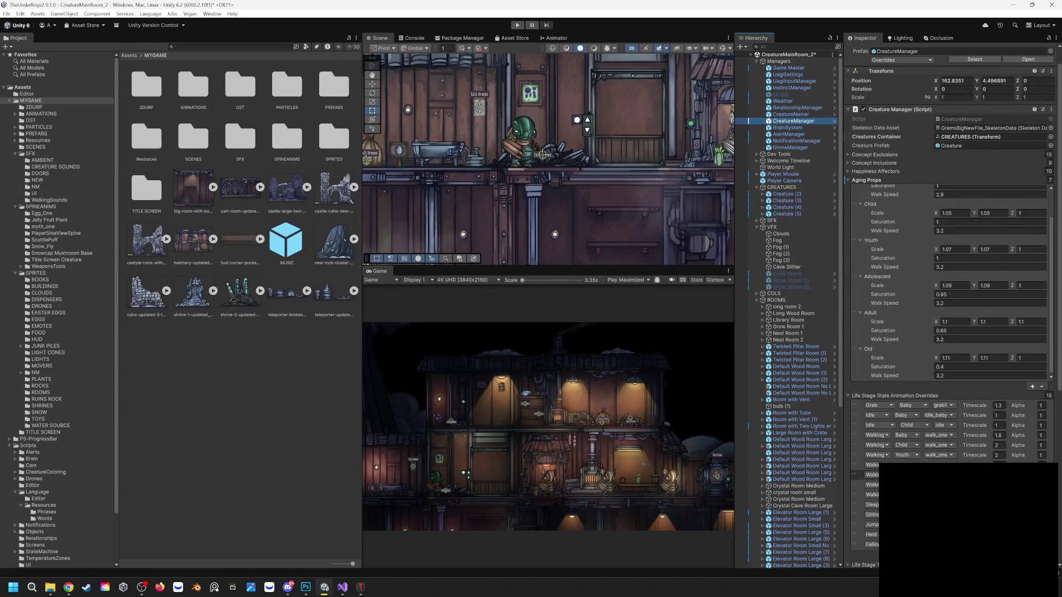